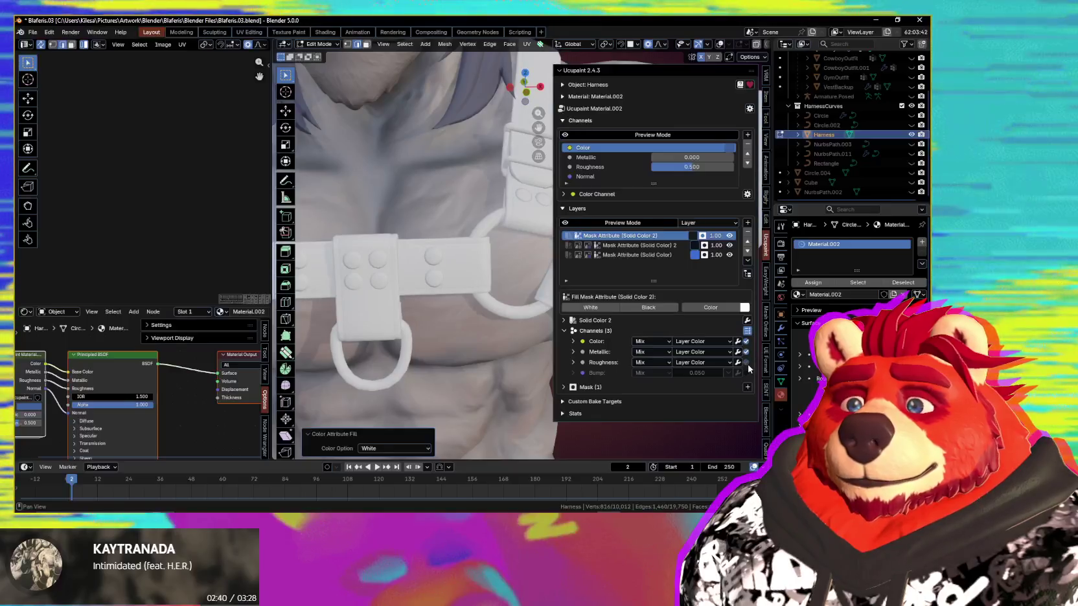
- Enable the Roughness channel on the harness's solid colour layer
{"action": "left_click", "coordinate": [573, 352]}
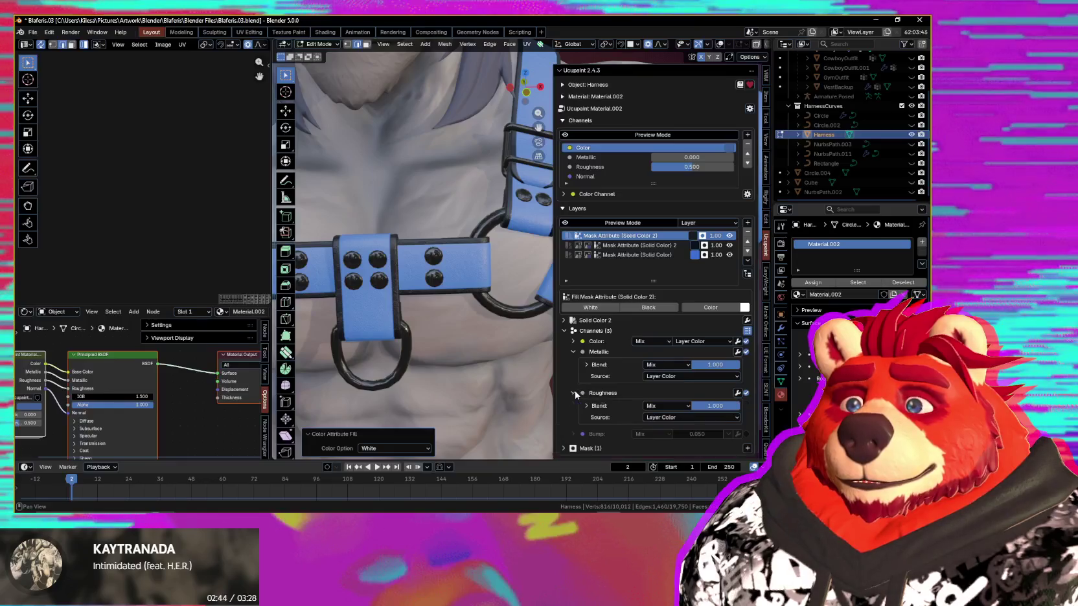
{"action": "scroll", "coordinate": [458, 333], "scroll_direction": "down", "scroll_amount": 4}
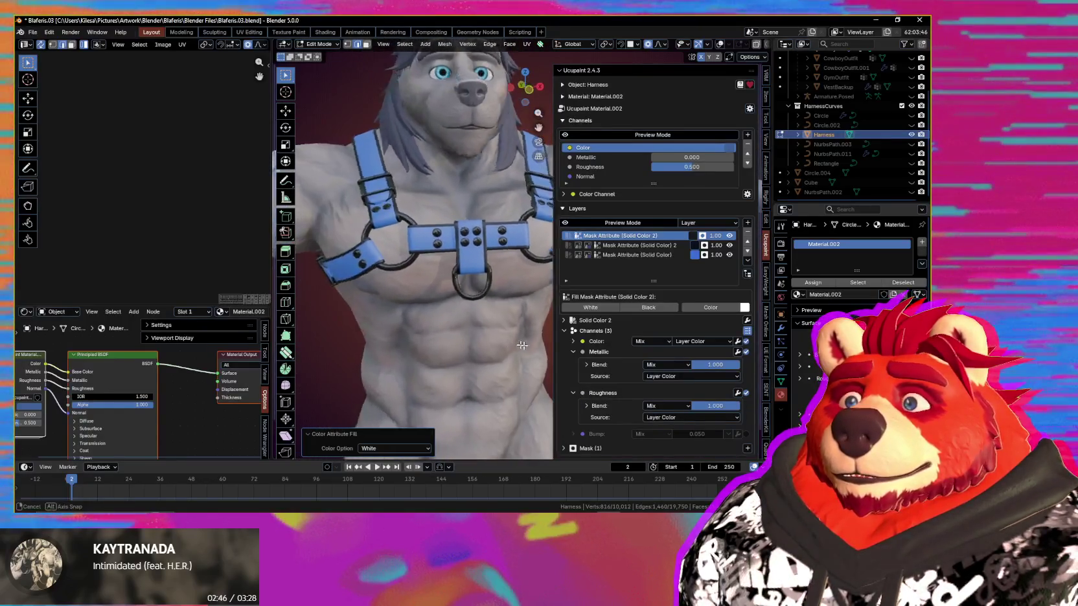
{"action": "scroll", "coordinate": [480, 334], "scroll_direction": "up", "scroll_amount": 5}
{"action": "scroll", "coordinate": [493, 335], "scroll_direction": "up", "scroll_amount": 3}
{"action": "key", "text": "n"}
{"action": "middle_click_drag", "start_coordinate": [522, 340], "coordinate": [527, 341]}
{"action": "key", "text": "n"}
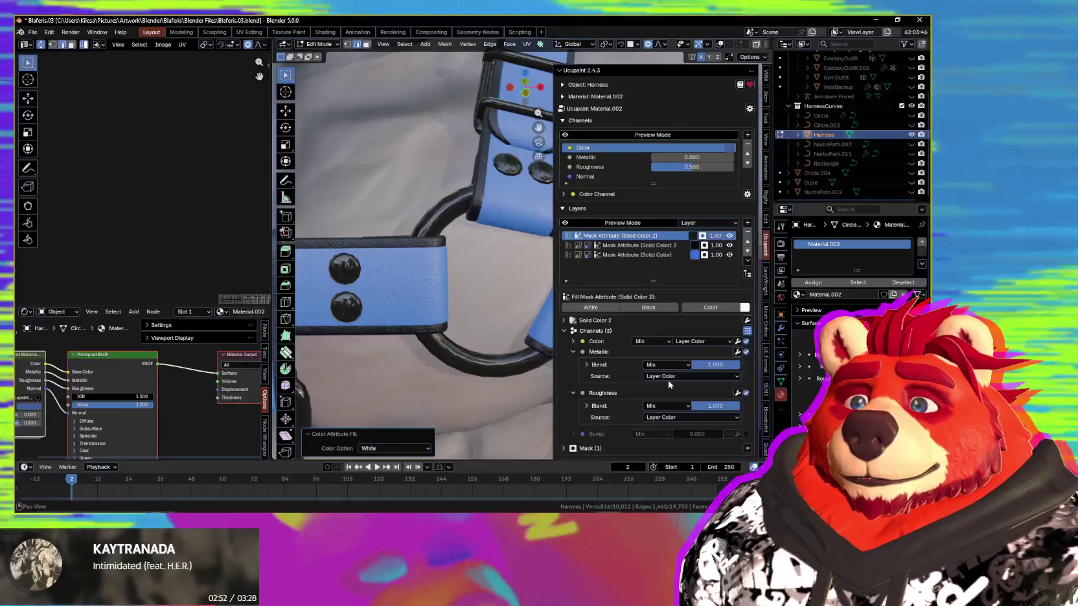
- Set the layer's Metallic source to Custom 1.000 and its roughness to 0.387
{"action": "left_click", "coordinate": [681, 376]}
{"action": "left_click", "coordinate": [674, 417]}
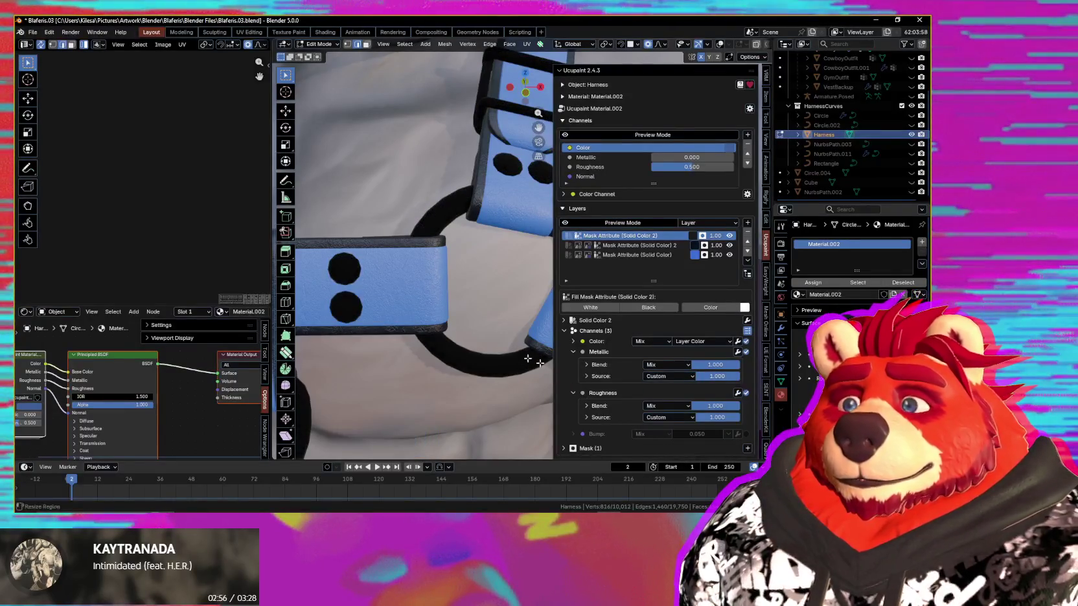
{"action": "middle_click_drag", "start_coordinate": [537, 363], "coordinate": [643, 398], "text": "shift"}
{"action": "mouse_move", "coordinate": [726, 421]}
{"action": "left_mouse_down"}
{"action": "mouse_move", "coordinate": [683, 421]}
{"action": "mouse_move", "coordinate": [726, 417]}
{"action": "left_mouse_up"}
- Orbit around the chest harness to inspect the silver rings and studs from several sides
{"action": "middle_click_drag", "start_coordinate": [453, 291], "coordinate": [492, 356]}
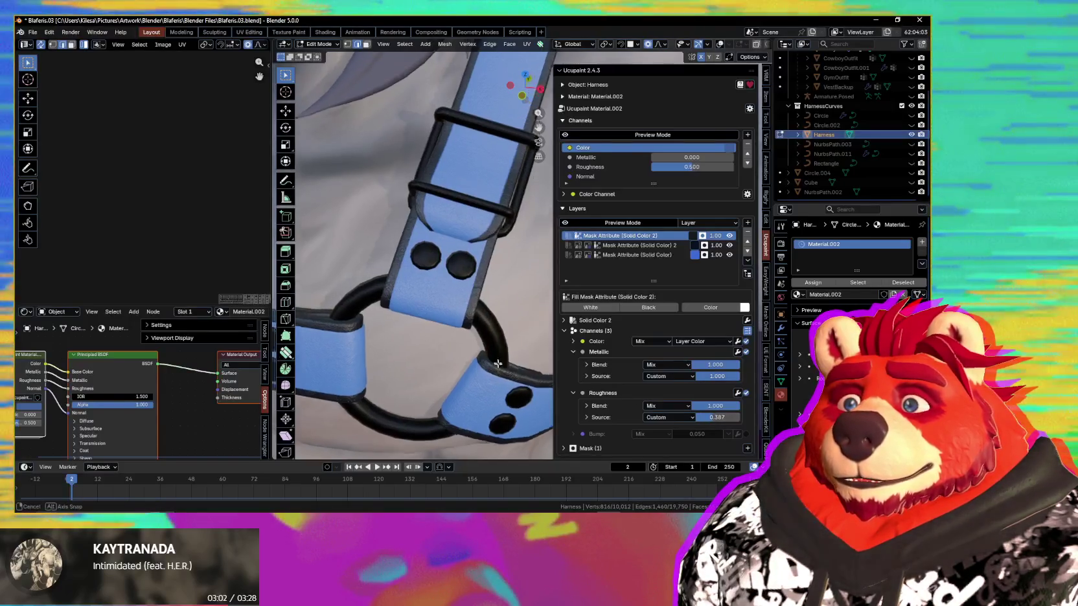
{"action": "scroll", "coordinate": [492, 356], "scroll_direction": "down", "scroll_amount": 3}
{"action": "key", "text": "n"}
{"action": "middle_click_drag", "start_coordinate": [493, 356], "coordinate": [447, 312]}
{"action": "scroll", "coordinate": [479, 338], "scroll_direction": "up", "scroll_amount": 4}
{"action": "key", "text": "n"}
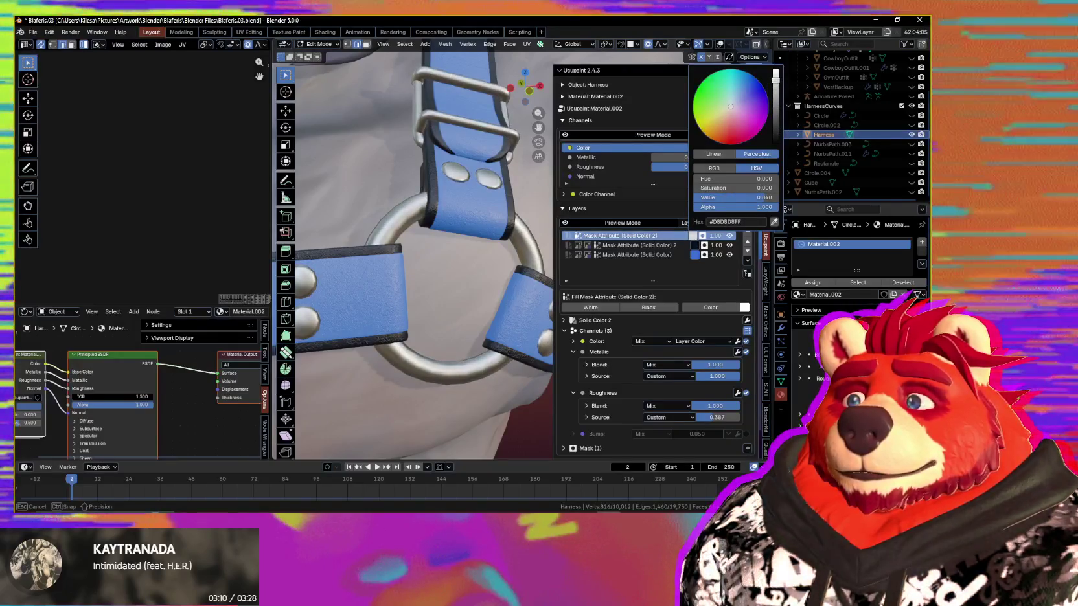
{"action": "scroll", "coordinate": [493, 300], "scroll_direction": "down", "scroll_amount": 4}
{"action": "key", "text": "n"}
{"action": "mouse_move", "coordinate": [492, 300]}
{"action": "middle_mouse_down"}
{"action": "mouse_move", "coordinate": [517, 312]}
{"action": "mouse_move", "coordinate": [567, 307]}
{"action": "mouse_move", "coordinate": [536, 318]}
{"action": "middle_mouse_up"}
{"action": "scroll", "coordinate": [522, 304], "scroll_direction": "up", "scroll_amount": 3}
{"action": "scroll", "coordinate": [529, 304], "scroll_direction": "up", "scroll_amount": 4}
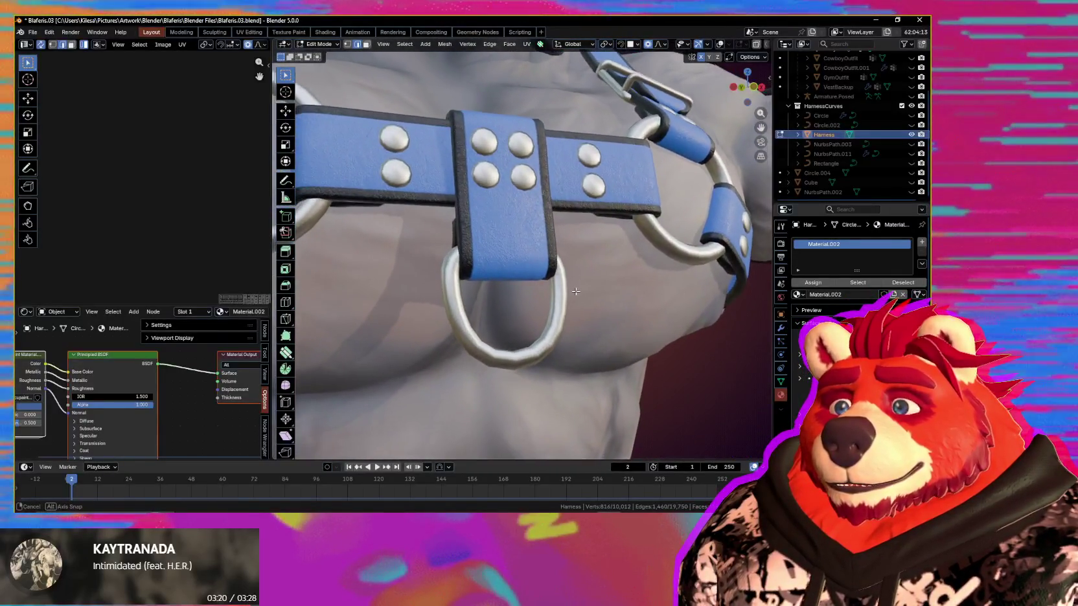
- Inspect the polished metal rings and blue straps across the chest harness up close
{"action": "scroll", "coordinate": [536, 318], "scroll_direction": "down", "scroll_amount": 3}
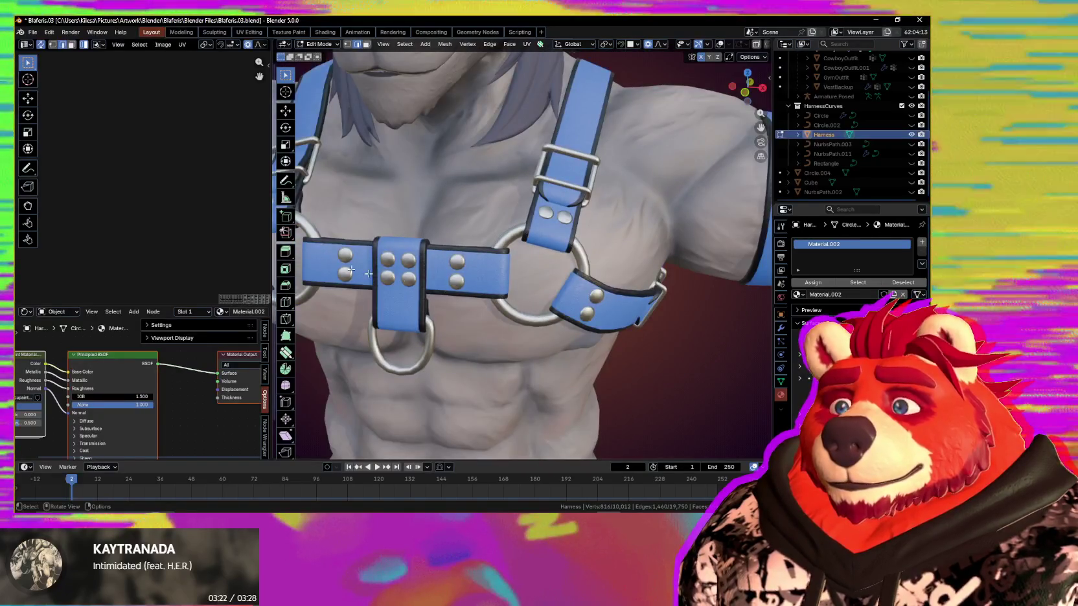
{"action": "middle_click_drag", "start_coordinate": [561, 290], "coordinate": [564, 283]}
{"action": "key", "text": "n"}
{"action": "scroll", "coordinate": [508, 276], "scroll_direction": "up", "scroll_amount": 4}
{"action": "middle_click_drag", "start_coordinate": [505, 276], "coordinate": [520, 279], "text": "shift"}
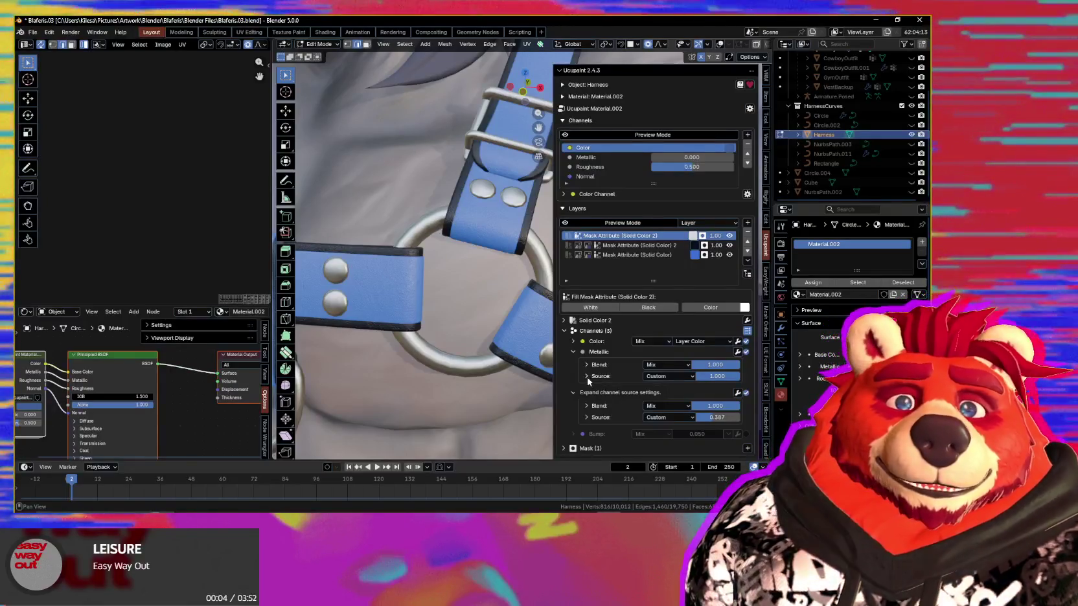
{"action": "scroll", "coordinate": [512, 302], "scroll_direction": "down", "scroll_amount": 3}
{"action": "scroll", "coordinate": [513, 302], "scroll_direction": "down", "scroll_amount": 2}
{"action": "key", "text": "n"}
- From a three-quarter view of the character, turn overlays back on and call up the mode pie menu
{"action": "mouse_move", "coordinate": [513, 302]}
{"action": "middle_mouse_down"}
{"action": "mouse_move", "coordinate": [703, 283]}
{"action": "mouse_move", "coordinate": [459, 313]}
{"action": "mouse_move", "coordinate": [358, 306]}
{"action": "mouse_move", "coordinate": [560, 276]}
{"action": "mouse_move", "coordinate": [574, 296]}
{"action": "middle_mouse_up"}
{"action": "scroll", "coordinate": [575, 296], "scroll_direction": "up", "scroll_amount": 3}
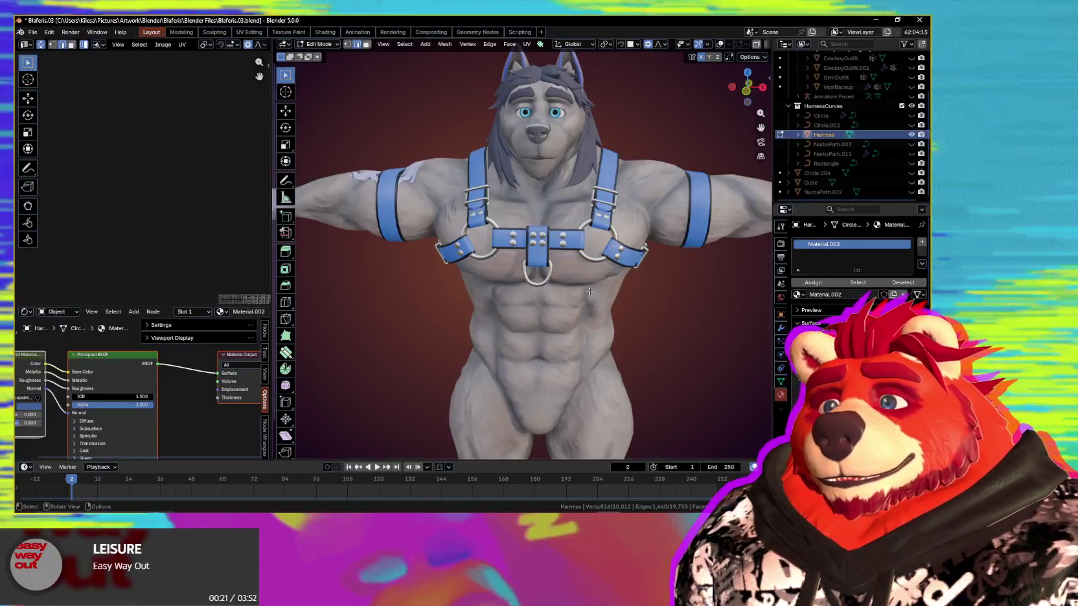
{"action": "mouse_move", "coordinate": [575, 296]}
{"action": "middle_mouse_down"}
{"action": "mouse_move", "coordinate": [503, 313]}
{"action": "mouse_move", "coordinate": [601, 323]}
{"action": "mouse_move", "coordinate": [622, 313]}
{"action": "middle_mouse_up"}
{"action": "scroll", "coordinate": [583, 324], "scroll_direction": "up", "scroll_amount": 2}
{"action": "scroll", "coordinate": [595, 335], "scroll_direction": "up", "scroll_amount": 3}
{"action": "key", "text": "shift+alt+z"}
{"action": "key", "text": "ctrl+Tab"}
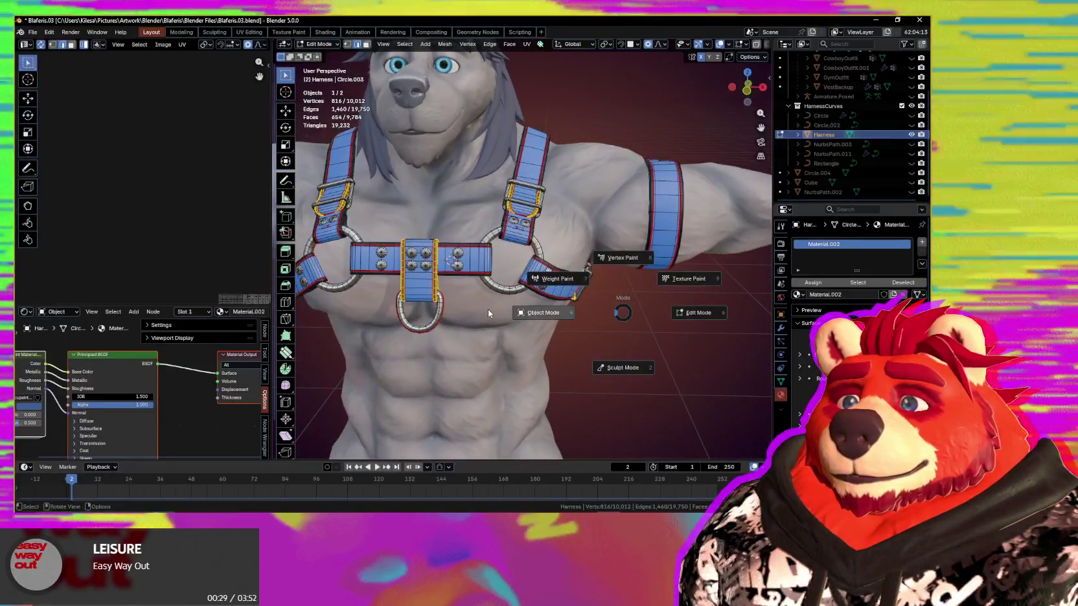
- Switch the harness to Object Mode and orbit around the strap and buckle
{"action": "left_click", "coordinate": [523, 322]}
{"action": "scroll", "coordinate": [519, 261], "scroll_direction": "up", "scroll_amount": 3}
{"action": "scroll", "coordinate": [516, 280], "scroll_direction": "up", "scroll_amount": 2}
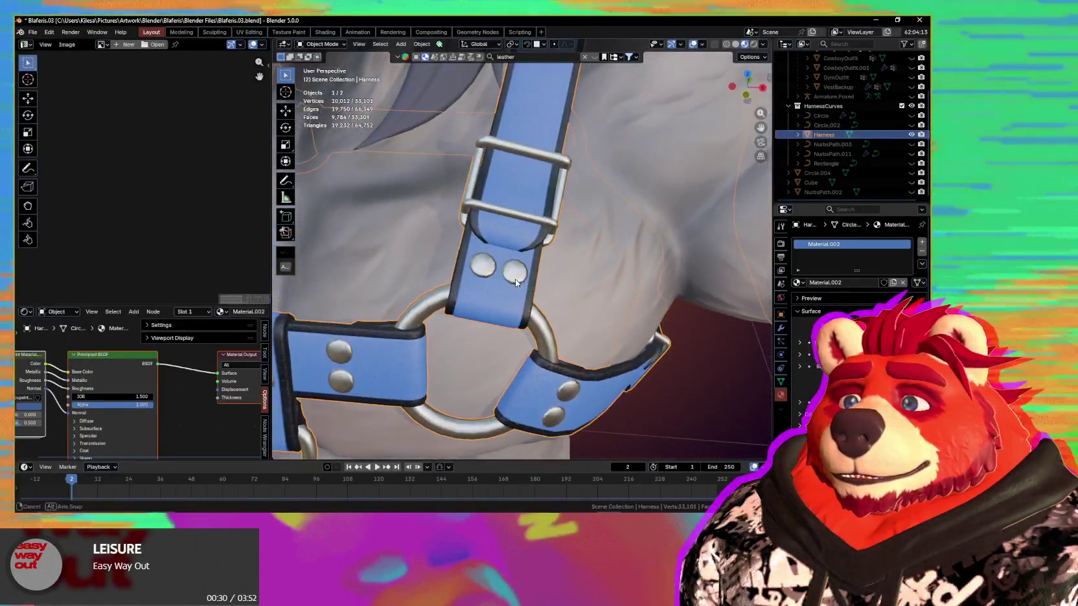
{"action": "scroll", "coordinate": [516, 283], "scroll_direction": "down", "scroll_amount": 2}
{"action": "scroll", "coordinate": [515, 280], "scroll_direction": "up", "scroll_amount": 8}
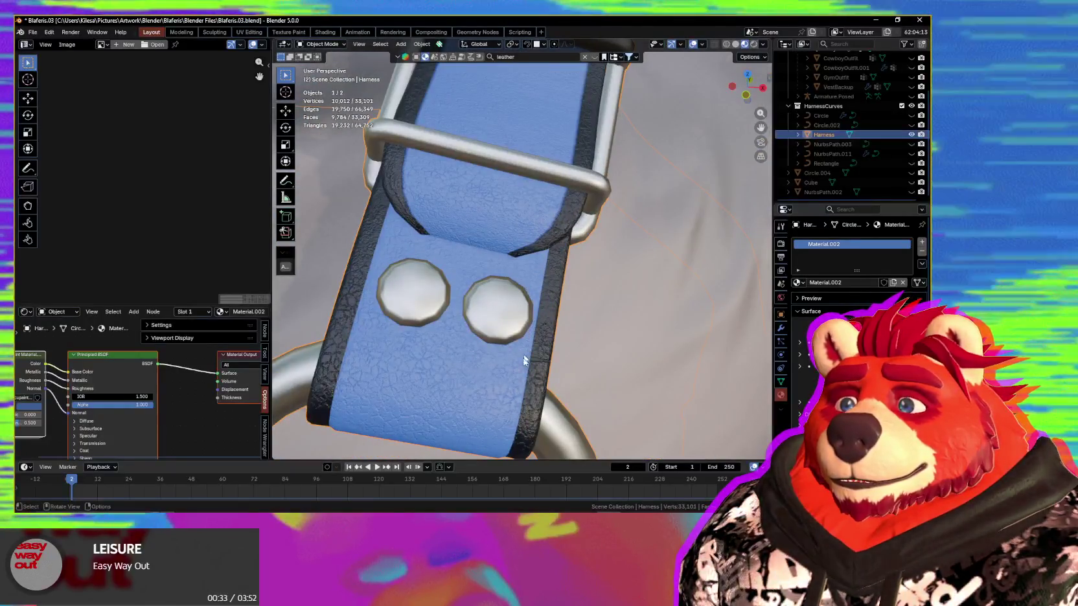
{"action": "mouse_move", "coordinate": [523, 378]}
{"action": "middle_mouse_down"}
{"action": "mouse_move", "coordinate": [523, 283]}
{"action": "mouse_move", "coordinate": [503, 322]}
{"action": "mouse_move", "coordinate": [583, 331]}
{"action": "mouse_move", "coordinate": [549, 332]}
{"action": "mouse_move", "coordinate": [534, 310]}
{"action": "middle_mouse_up"}
{"action": "scroll", "coordinate": [583, 330], "scroll_direction": "down", "scroll_amount": 3}
{"action": "scroll", "coordinate": [594, 333], "scroll_direction": "down", "scroll_amount": 4}
{"action": "scroll", "coordinate": [574, 343], "scroll_direction": "down", "scroll_amount": 2}
- Show overlays again and open the Ucupaint sidebar beside a three-quarter view of the harness
{"action": "key", "text": "shift+alt+z"}
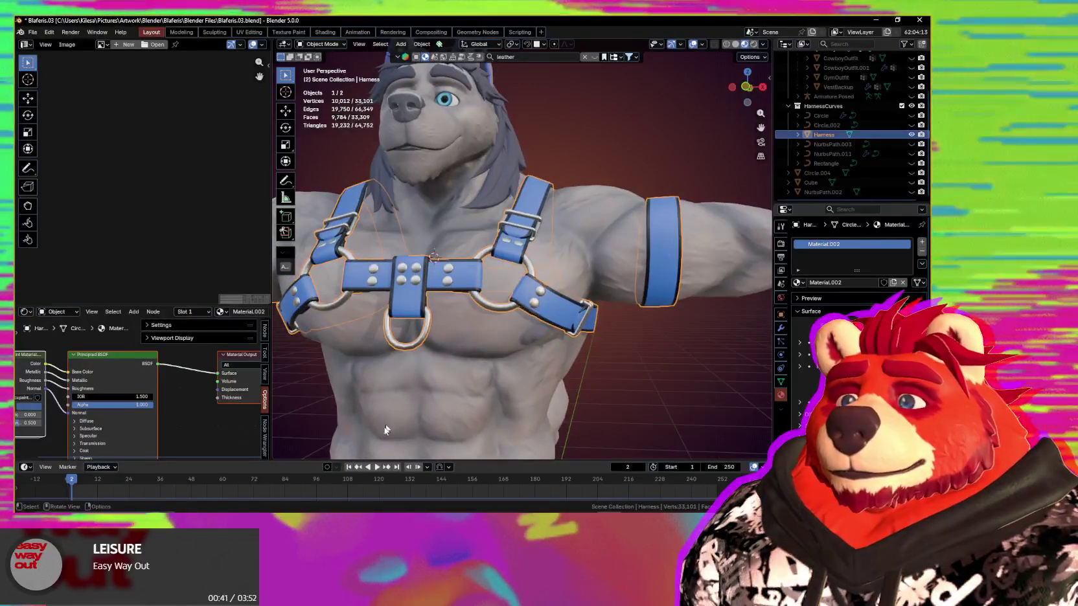
{"action": "mouse_move", "coordinate": [506, 368]}
{"action": "middle_mouse_down"}
{"action": "mouse_move", "coordinate": [489, 354]}
{"action": "mouse_move", "coordinate": [520, 281]}
{"action": "middle_mouse_up"}
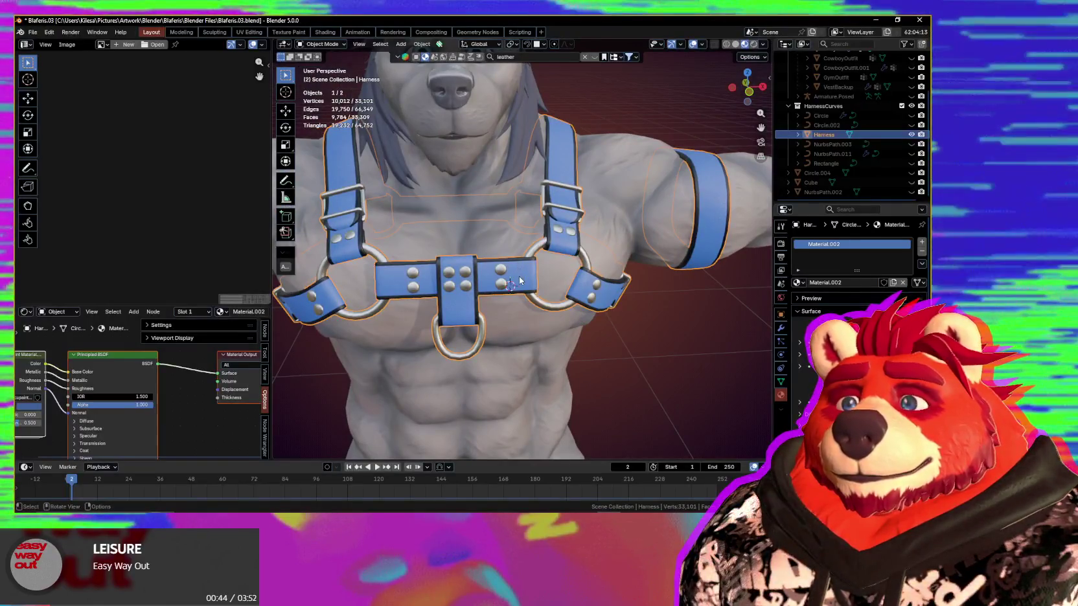
{"action": "key", "text": "n"}
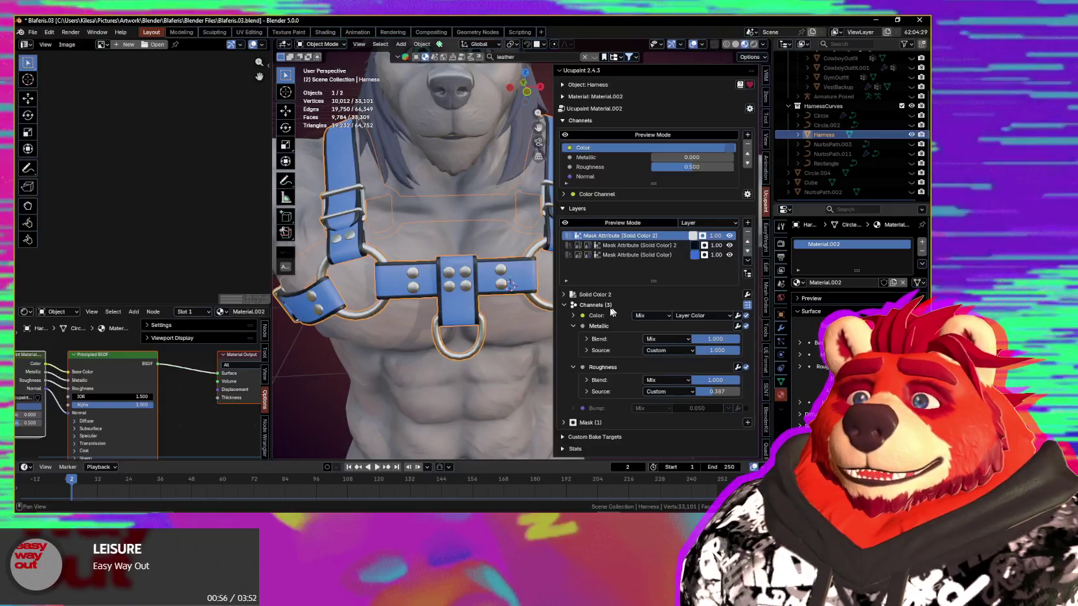
- Narrow the Ucupaint sidebar, orbit around the whole character, then hide the sidebar
{"action": "left_click_drag", "start_coordinate": [552, 294], "coordinate": [609, 296]}
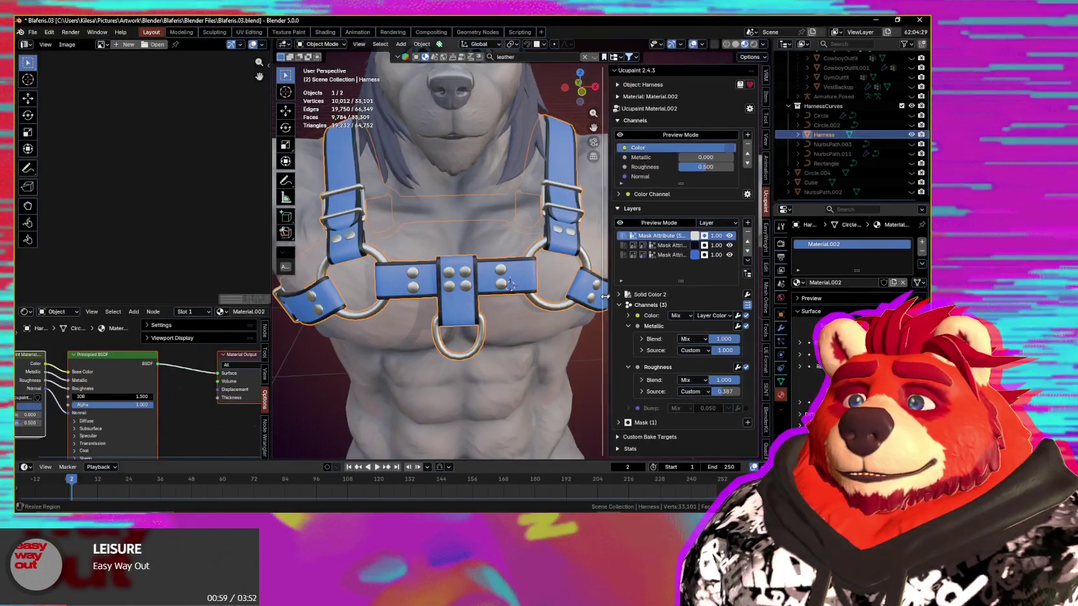
{"action": "scroll", "coordinate": [448, 315], "scroll_direction": "down", "scroll_amount": 4}
{"action": "mouse_move", "coordinate": [449, 315]}
{"action": "middle_mouse_down"}
{"action": "mouse_move", "coordinate": [523, 317]}
{"action": "mouse_move", "coordinate": [596, 357]}
{"action": "middle_mouse_up"}
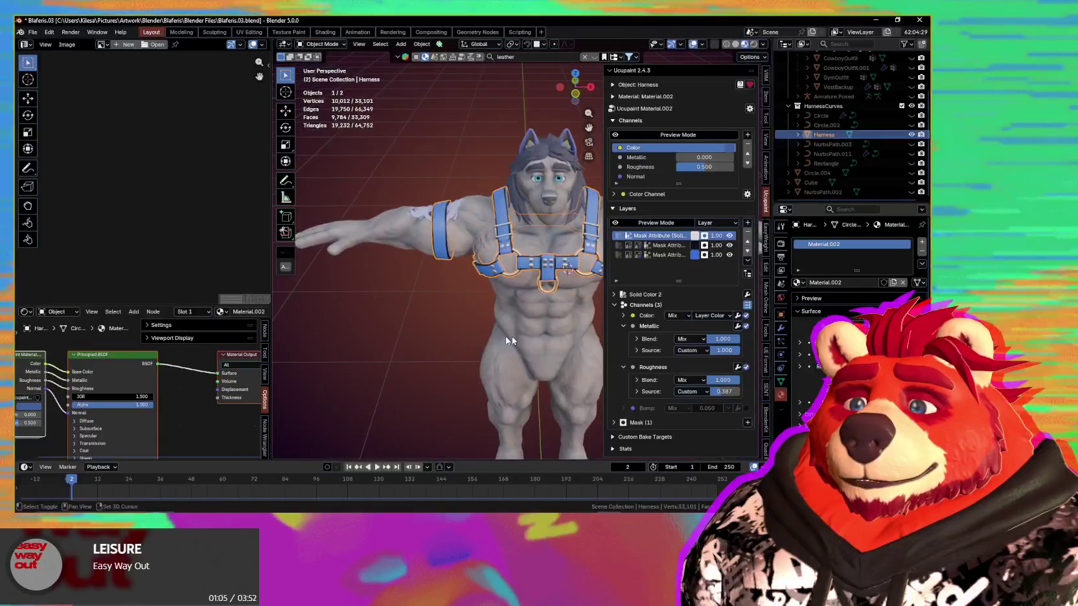
{"action": "middle_click_drag", "start_coordinate": [596, 356], "coordinate": [517, 324]}
{"action": "key", "text": "n"}
- Close in on the chest harness and select the Body mesh
{"action": "mouse_move", "coordinate": [566, 298]}
{"action": "middle_mouse_down"}
{"action": "mouse_move", "coordinate": [570, 311]}
{"action": "mouse_move", "coordinate": [620, 322]}
{"action": "middle_mouse_up"}
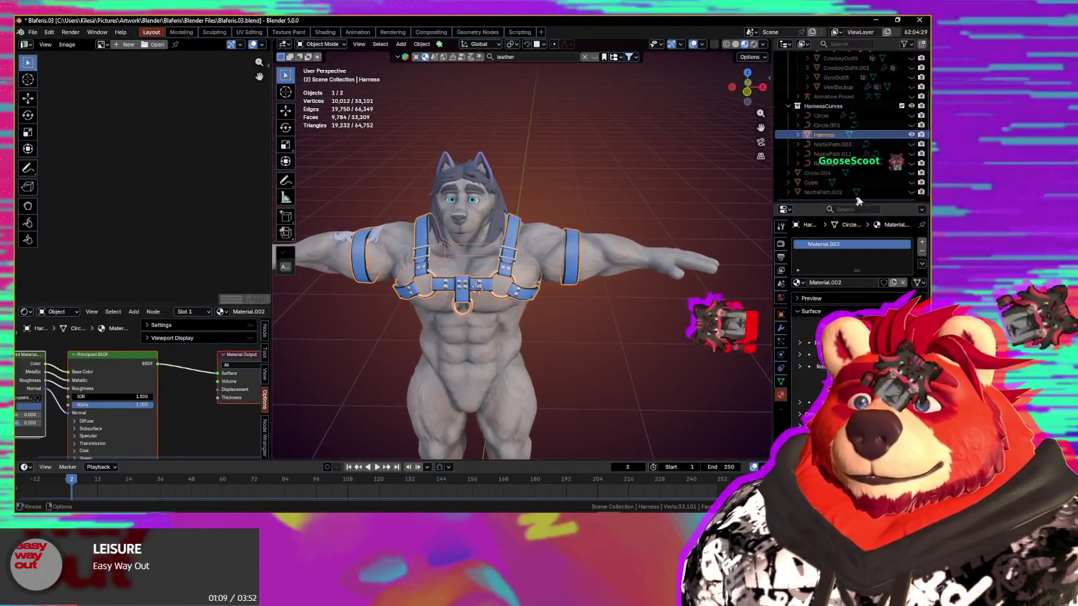
{"action": "scroll", "coordinate": [866, 166], "scroll_direction": "up", "scroll_amount": 4}
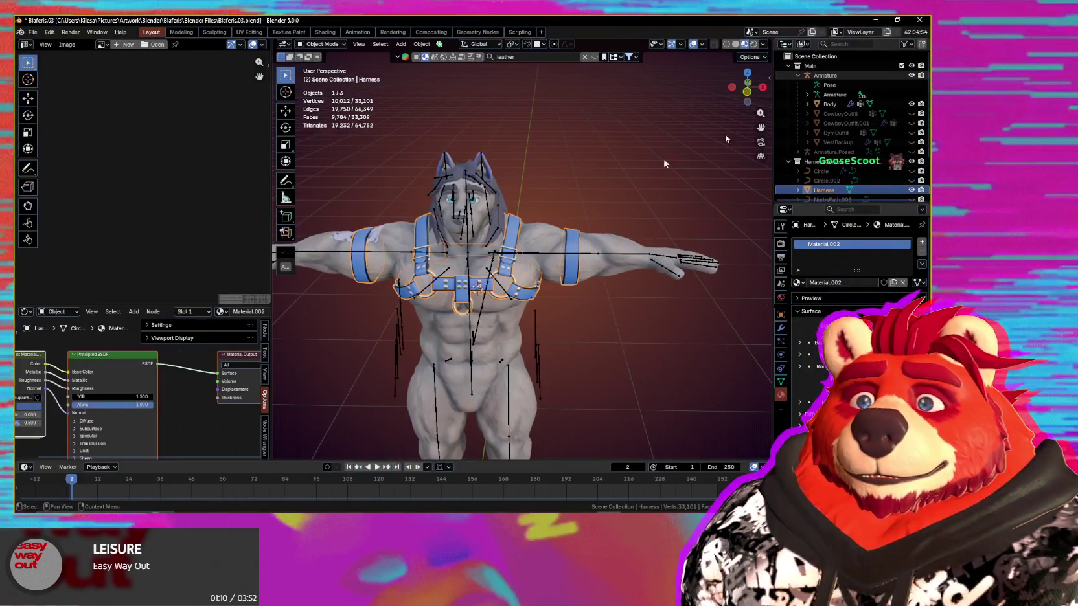
{"action": "middle_click_drag", "start_coordinate": [566, 246], "coordinate": [580, 242]}
{"action": "scroll", "coordinate": [573, 207], "scroll_direction": "up", "scroll_amount": 5}
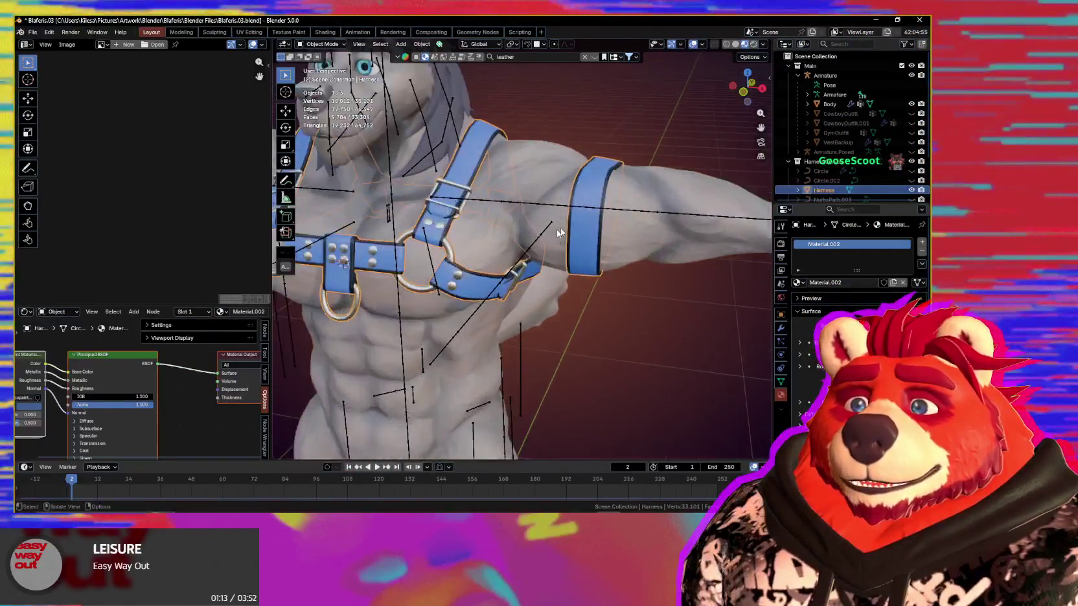
{"action": "mouse_move", "coordinate": [565, 172]}
{"action": "middle_mouse_down"}
{"action": "mouse_move", "coordinate": [530, 163]}
{"action": "mouse_move", "coordinate": [535, 172]}
{"action": "middle_mouse_up"}
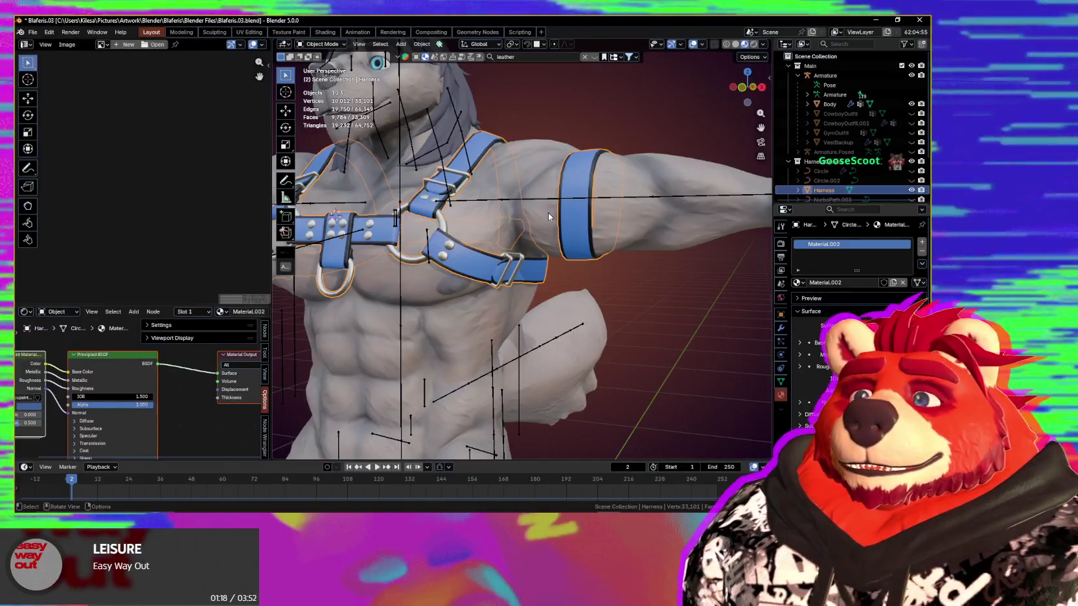
{"action": "left_click", "coordinate": [549, 213]}
{"action": "middle_click_drag", "start_coordinate": [566, 217], "coordinate": [583, 226]}
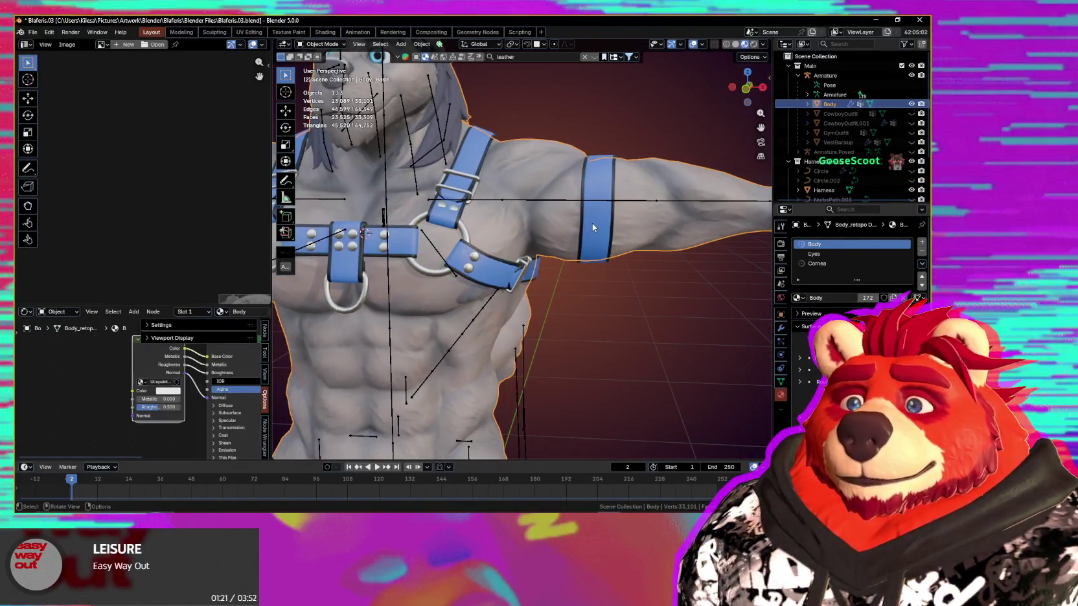
- Add the Harness to the Body selection and run Robust Weight Transfer's Transfer Weights
{"action": "left_click", "coordinate": [592, 227]}
{"action": "key", "text": "n"}
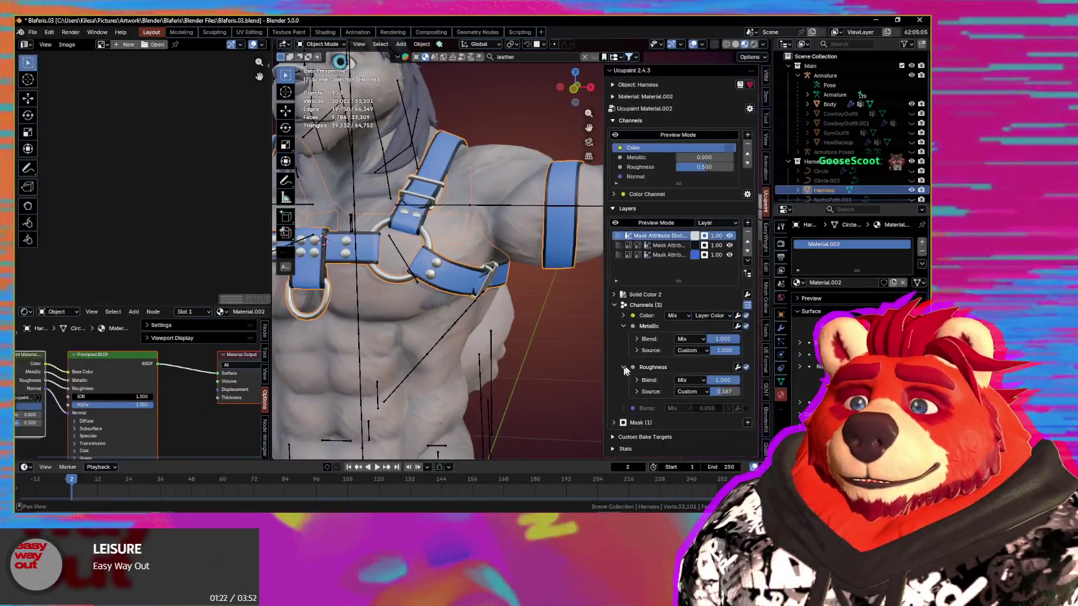
{"action": "left_click", "coordinate": [766, 313]}
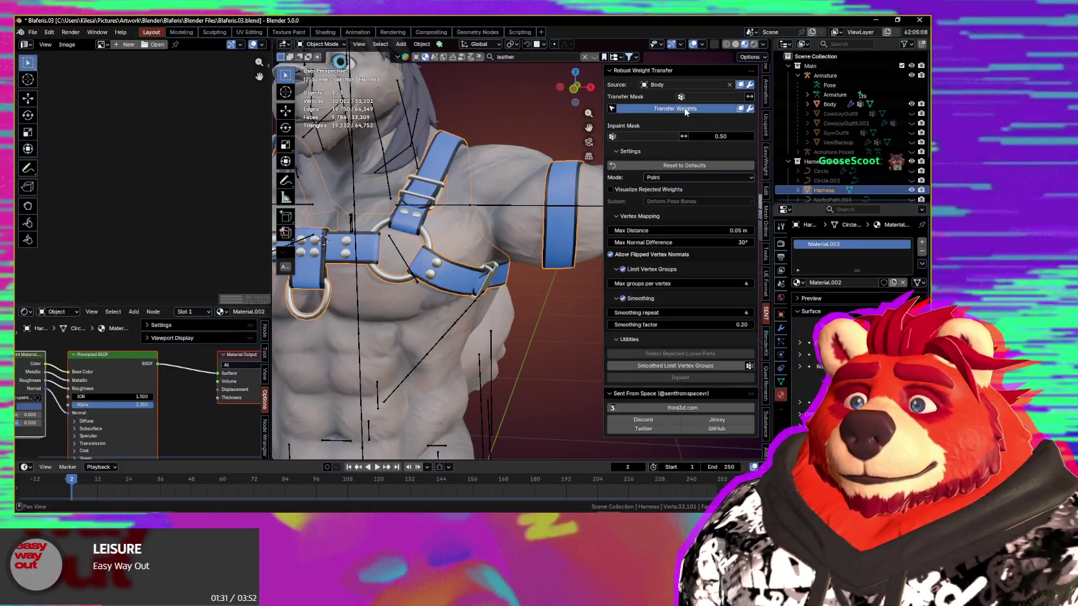
{"action": "middle_click_drag", "start_coordinate": [510, 231], "coordinate": [509, 212]}
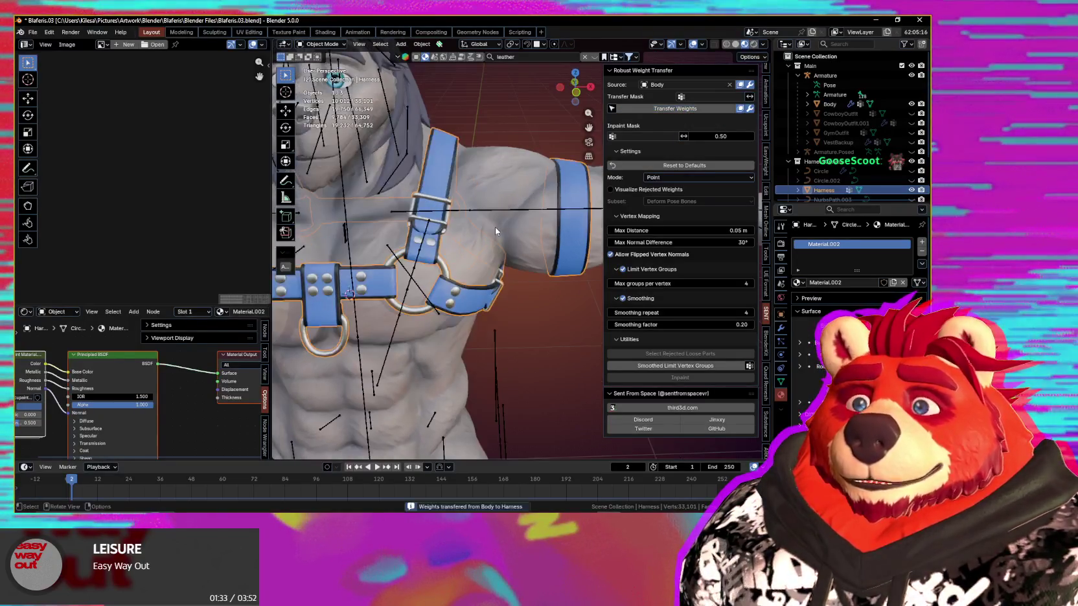
- Hide the sidebar and select the Body mesh followed by the Armature
{"action": "key", "text": "n"}
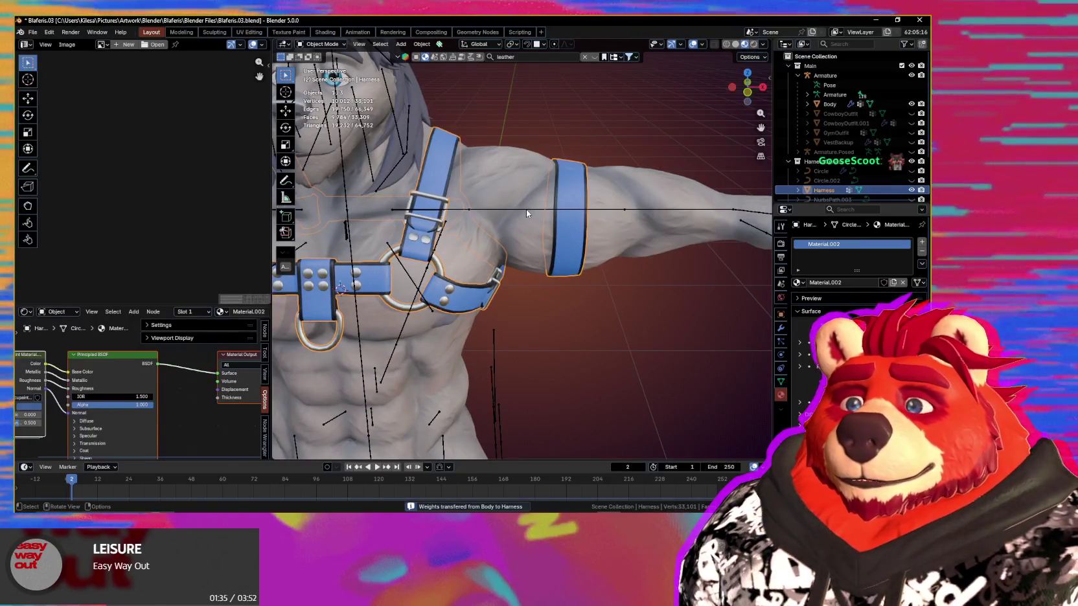
{"action": "left_click", "coordinate": [526, 211]}
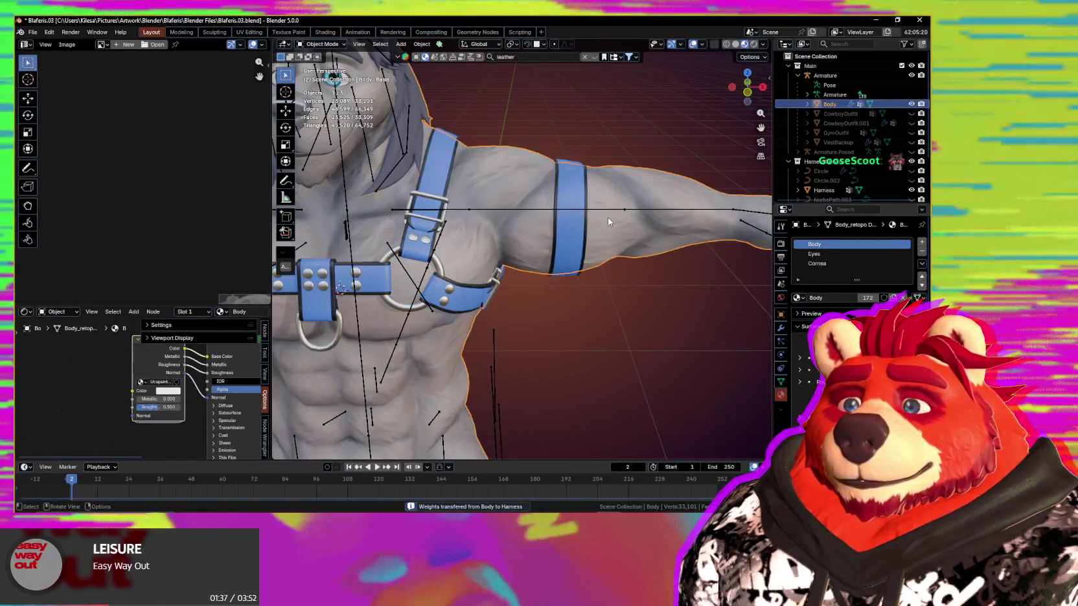
{"action": "left_click", "coordinate": [595, 211]}
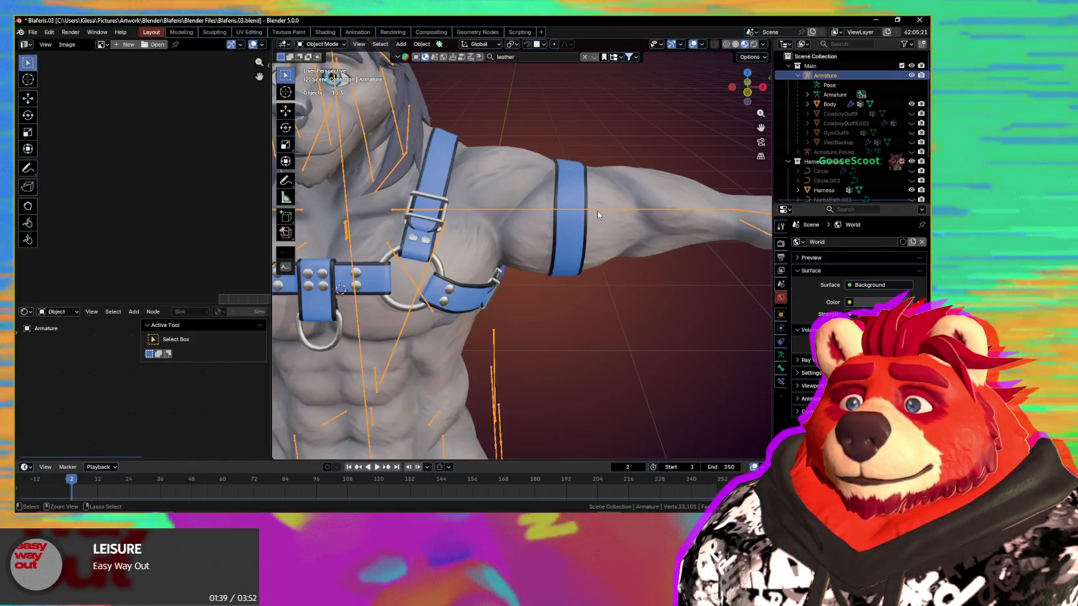
- In Pose Mode, try moving the left forearm bone to test deformation, then cancel
{"action": "key", "text": "ctrl+Tab"}
{"action": "left_click", "coordinate": [593, 210]}
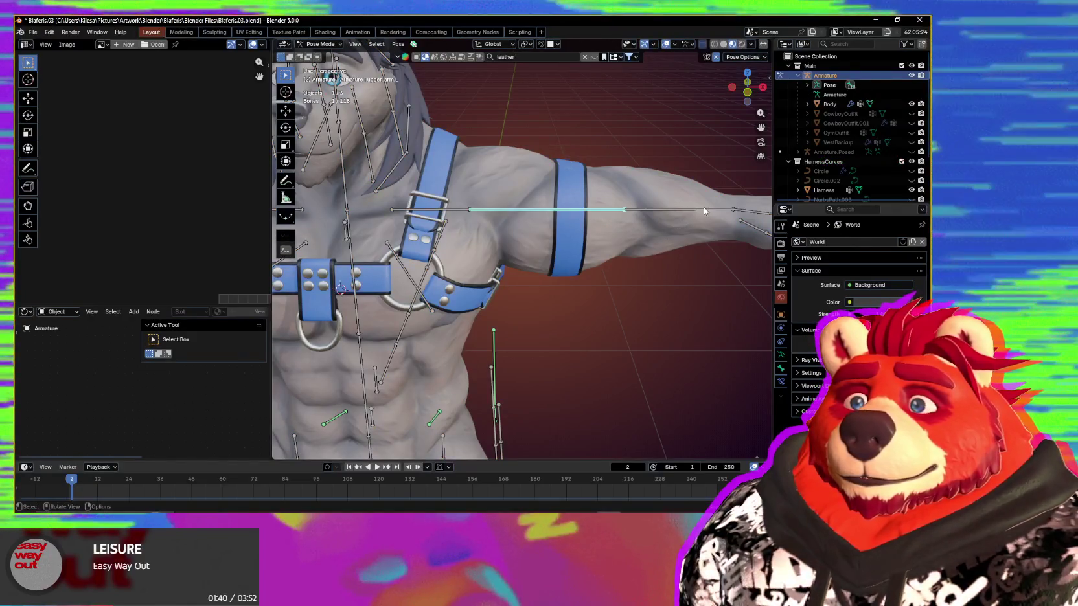
{"action": "scroll", "coordinate": [706, 212], "scroll_direction": "down", "scroll_amount": 4}
{"action": "left_click", "coordinate": [687, 241]}
{"action": "key", "text": "g"}
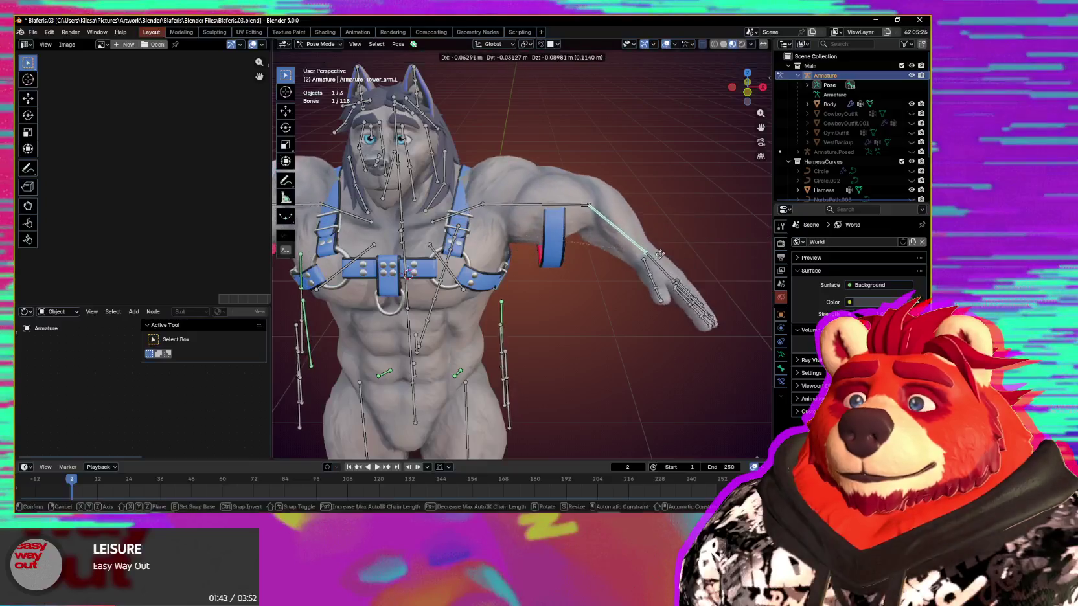
{"action": "key", "text": "Escape"}
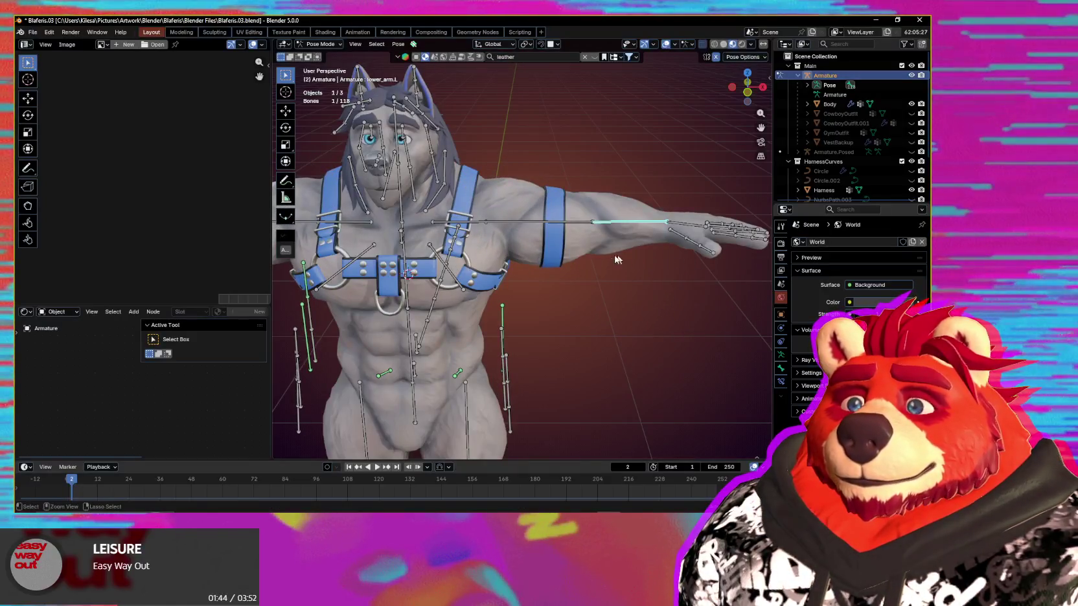
- Parent the Body mesh to the Armature with Armature Deform
{"action": "left_click", "coordinate": [593, 227], "text": "shift"}
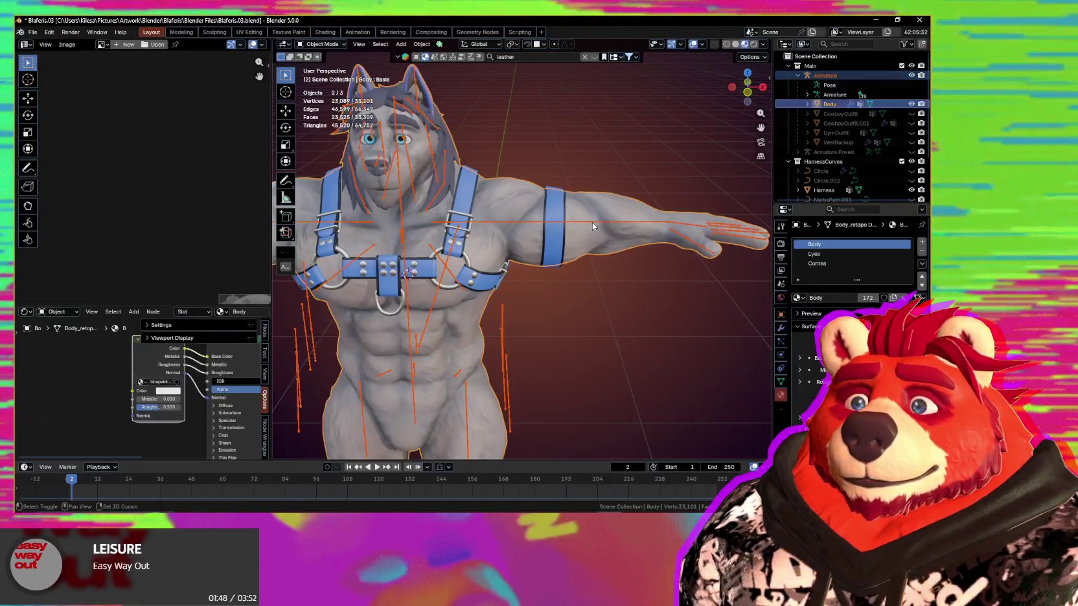
{"action": "left_click", "coordinate": [591, 296], "text": "shift"}
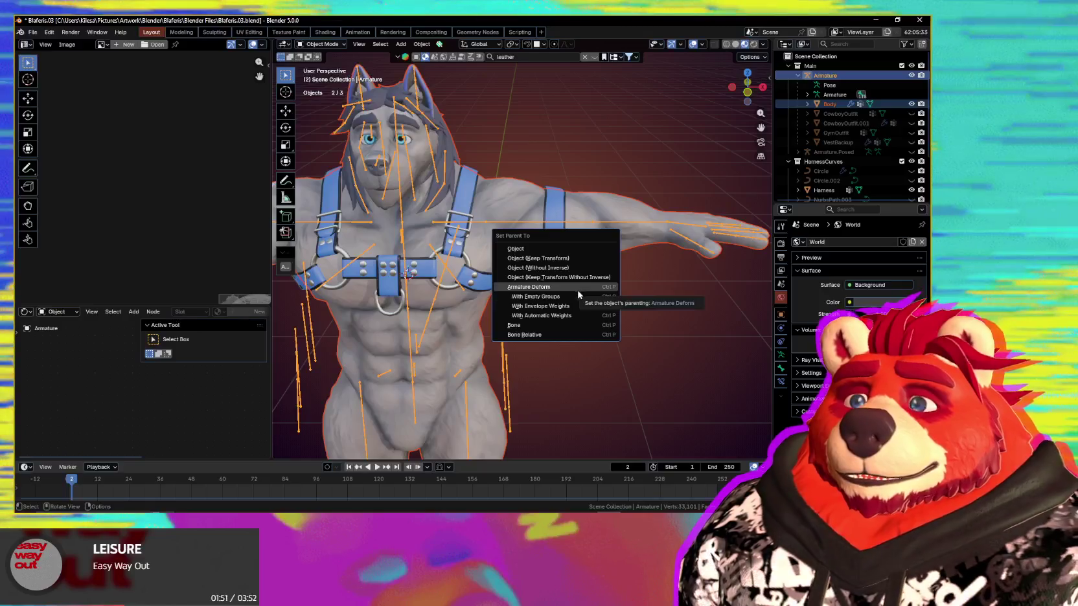
{"action": "left_click", "coordinate": [579, 286]}
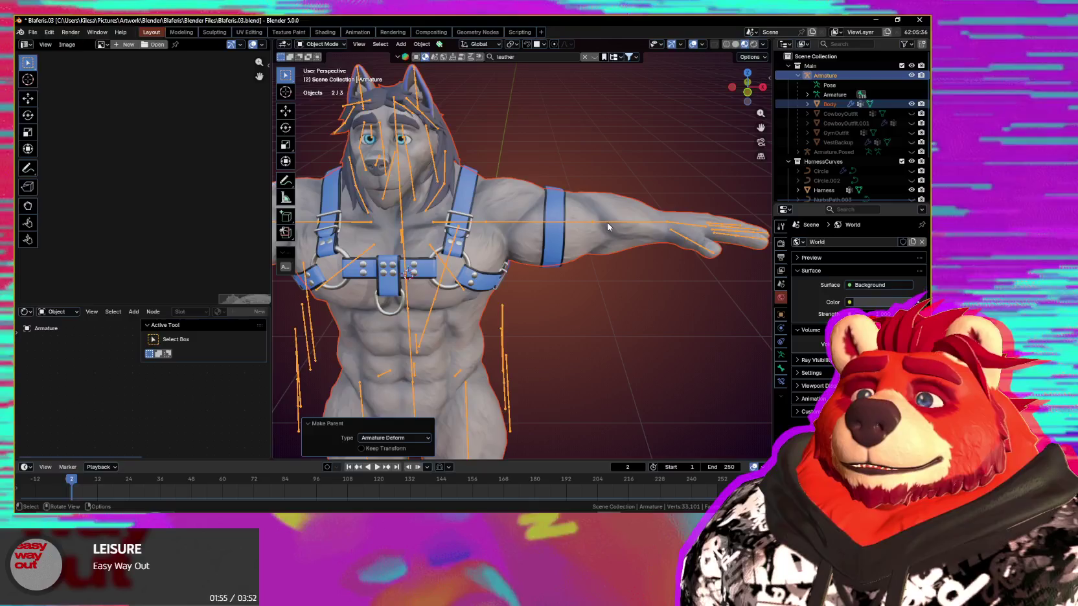
- Test the left forearm in Pose Mode again, then select the Body and then the Harness
{"action": "key", "text": "ctrl+Tab"}
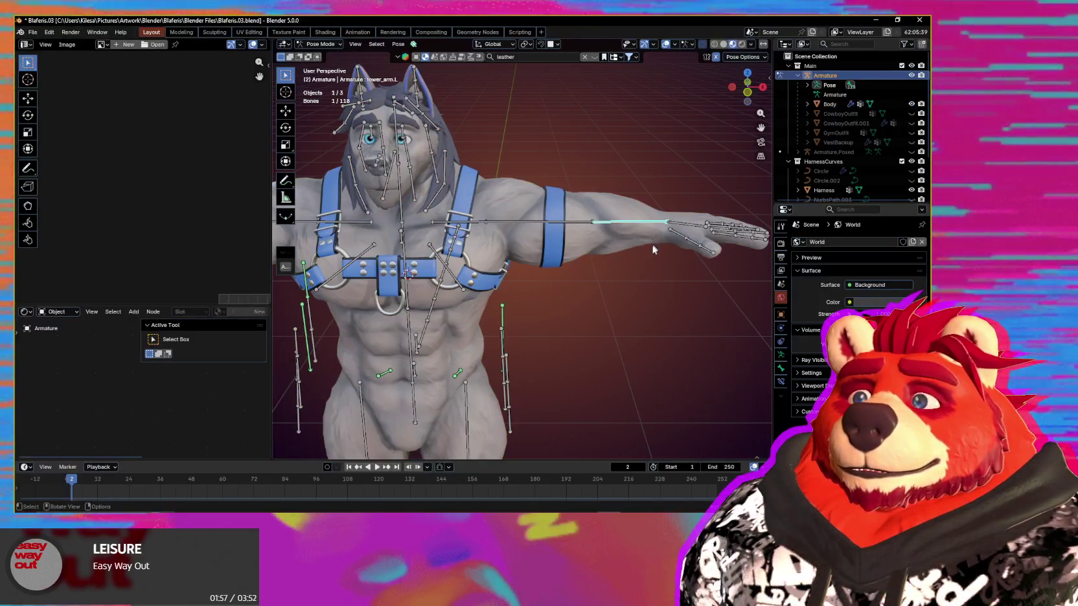
{"action": "left_click", "coordinate": [618, 221]}
{"action": "key", "text": "g"}
{"action": "key", "text": "Escape"}
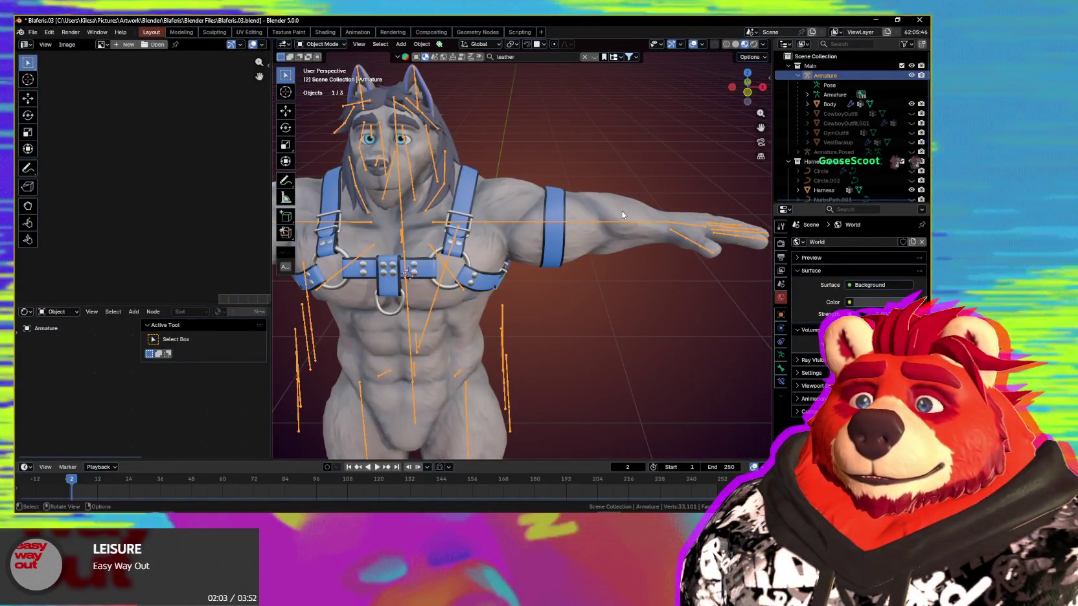
{"action": "left_click", "coordinate": [684, 243]}
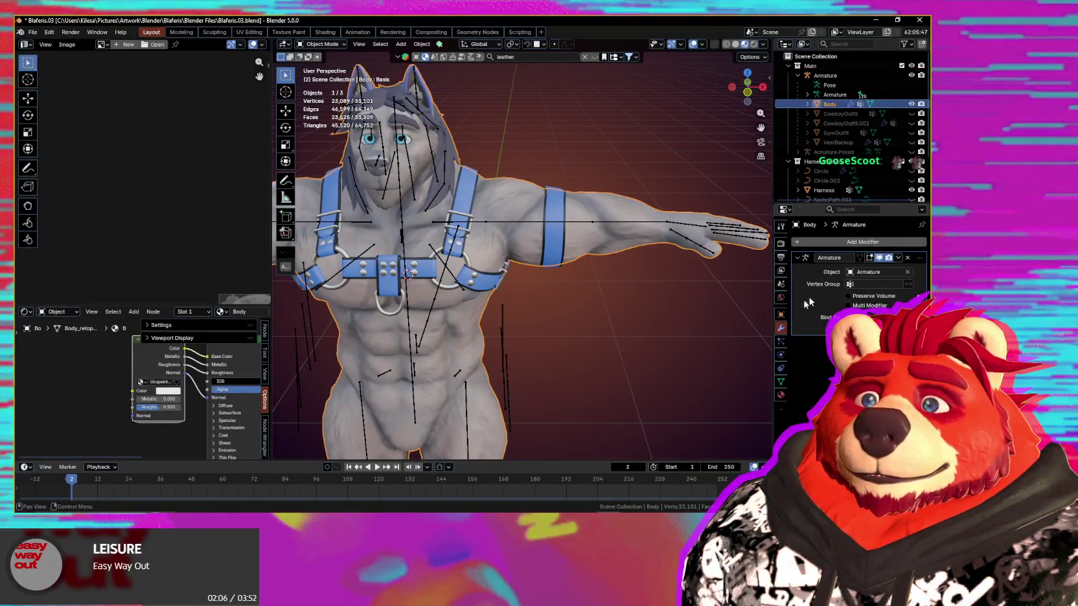
{"action": "middle_click_drag", "start_coordinate": [656, 288], "coordinate": [630, 274]}
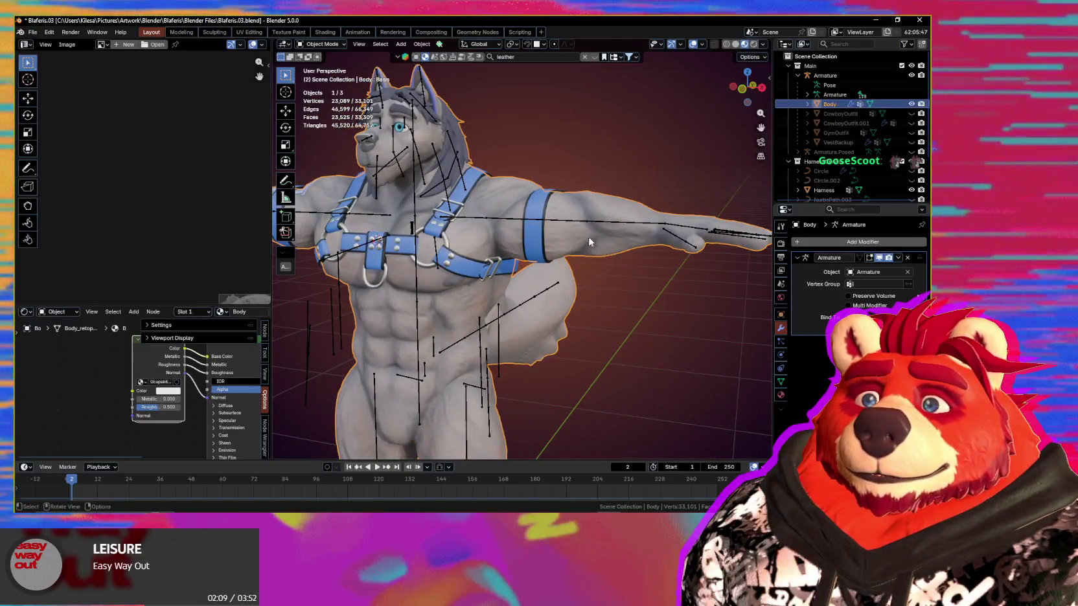
{"action": "left_click", "coordinate": [534, 227]}
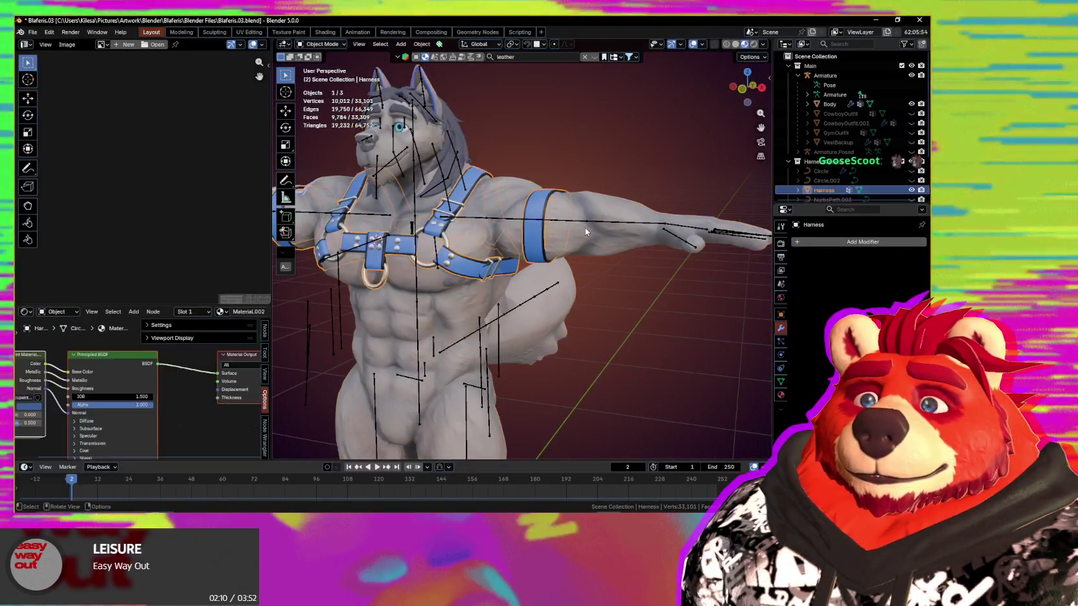
- Parent the Harness to the Armature with Armature Deform
{"action": "left_click", "coordinate": [529, 253], "text": "shift"}
{"action": "key", "text": "ctrl+p"}
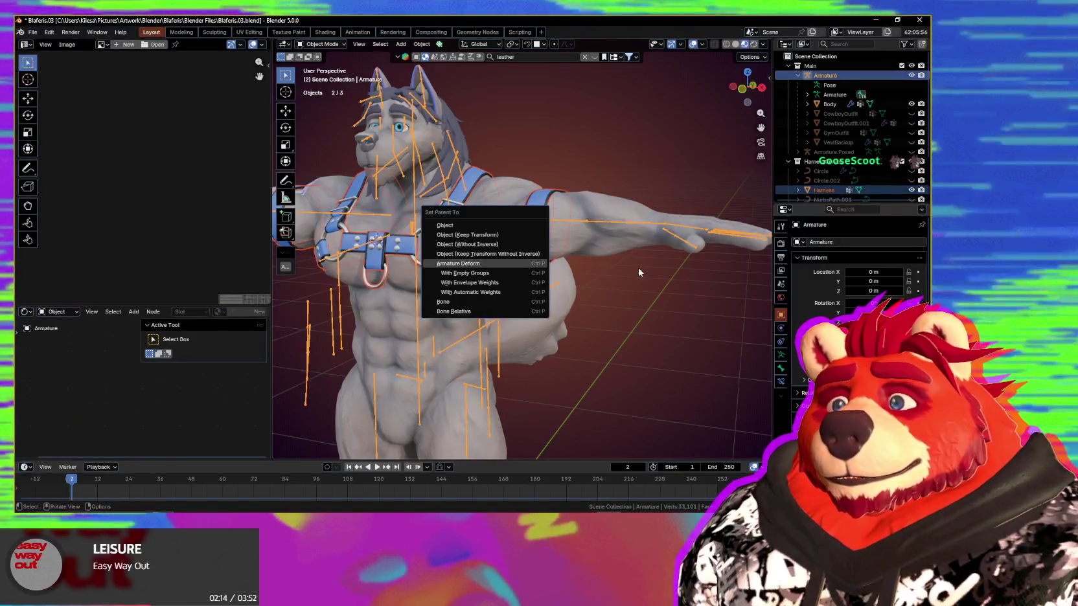
{"action": "left_click", "coordinate": [525, 263]}
{"action": "middle_click_drag", "start_coordinate": [631, 272], "coordinate": [586, 213]}
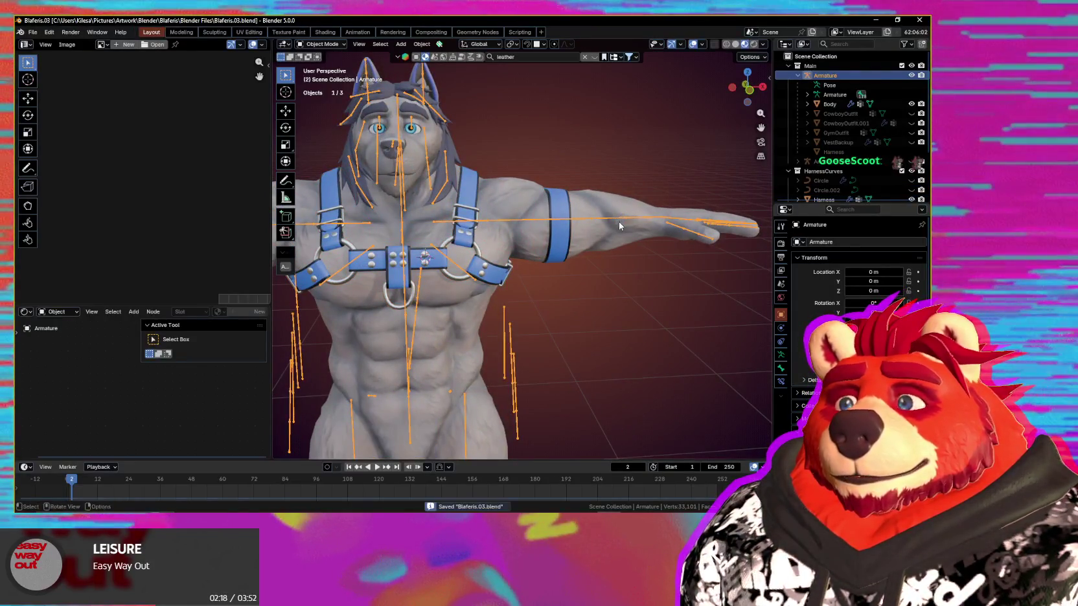
- Select the Armature, enter Pose Mode and try moving the left forearm, then cancel
{"action": "left_click", "coordinate": [622, 220]}
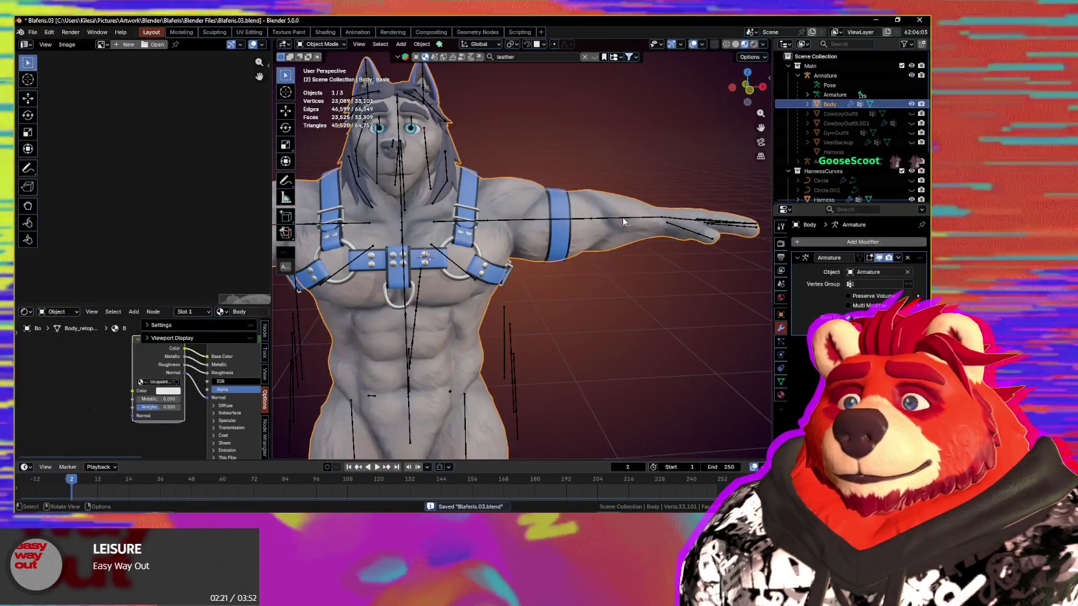
{"action": "key", "text": "ctrl+Tab"}
{"action": "left_click", "coordinate": [614, 218]}
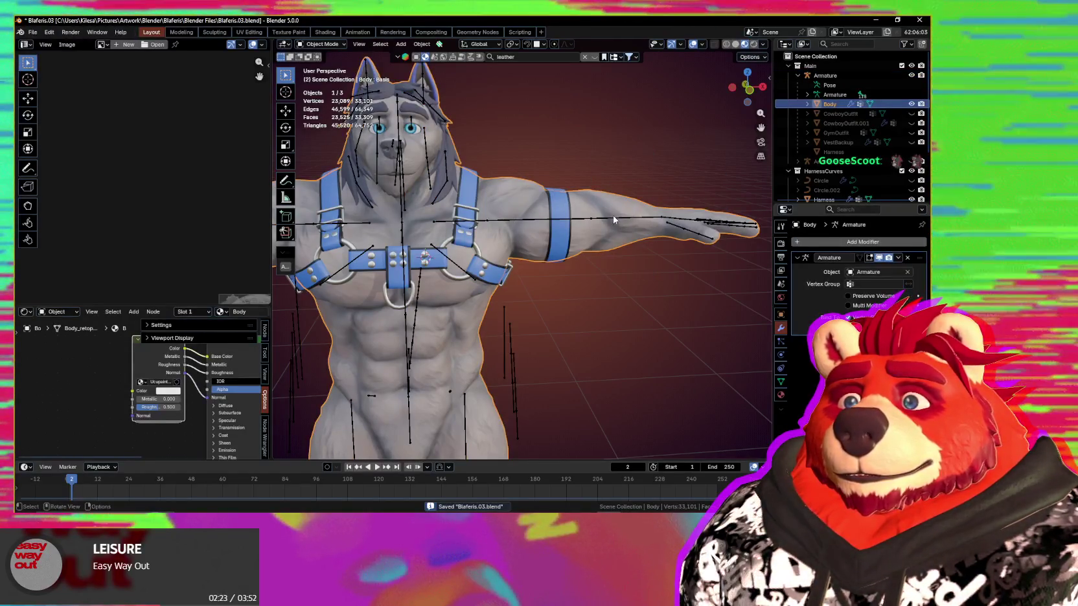
{"action": "left_click", "coordinate": [633, 220]}
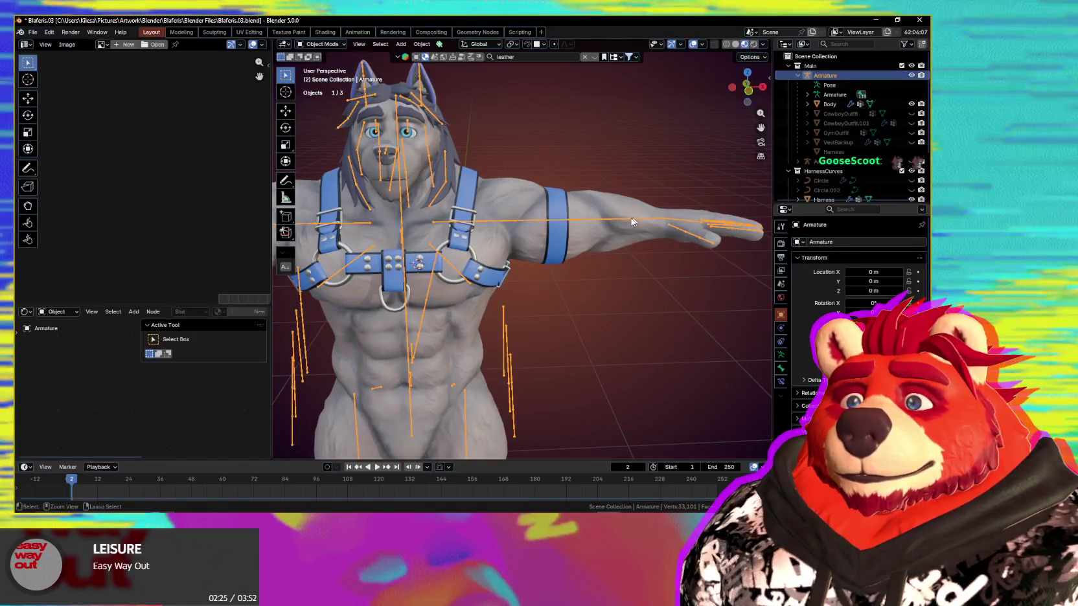
{"action": "key", "text": "ctrl+Tab"}
{"action": "key", "text": "g"}
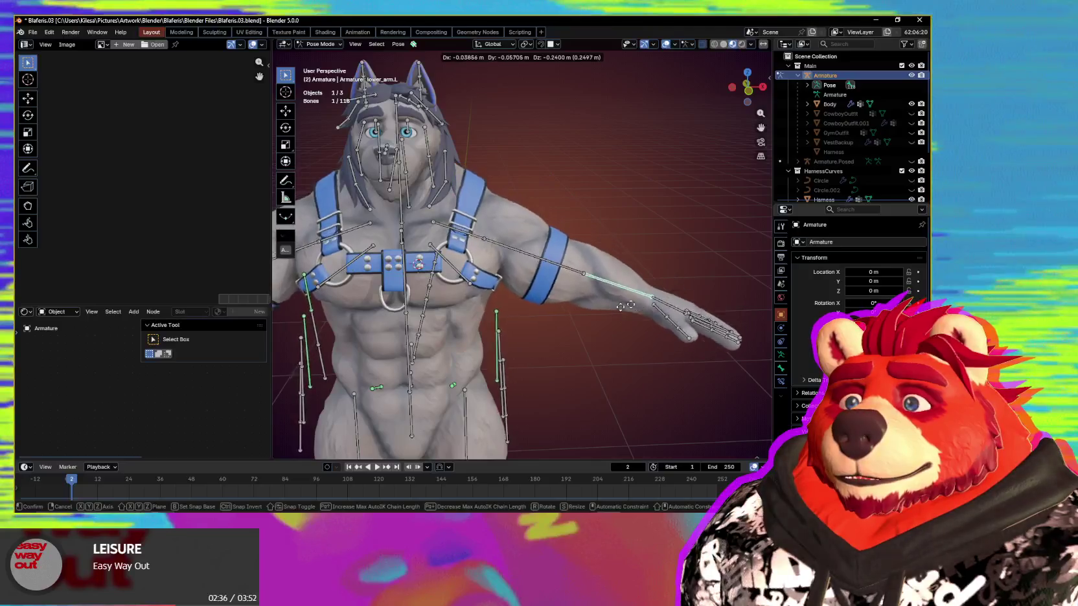
{"action": "key", "text": "Escape"}
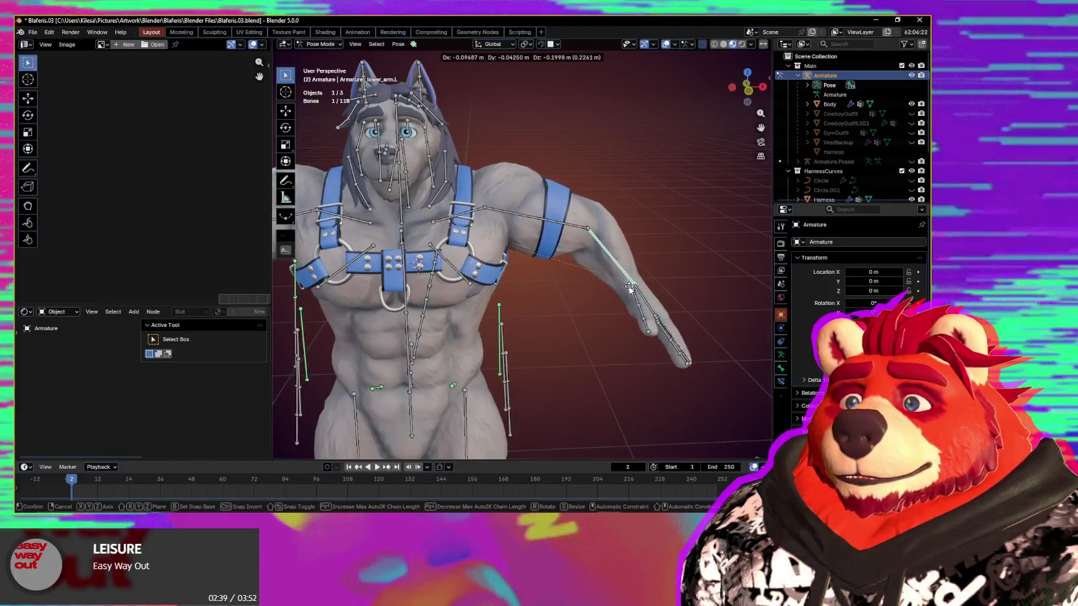
{"action": "scroll", "coordinate": [591, 298], "scroll_direction": "down", "scroll_amount": 2}
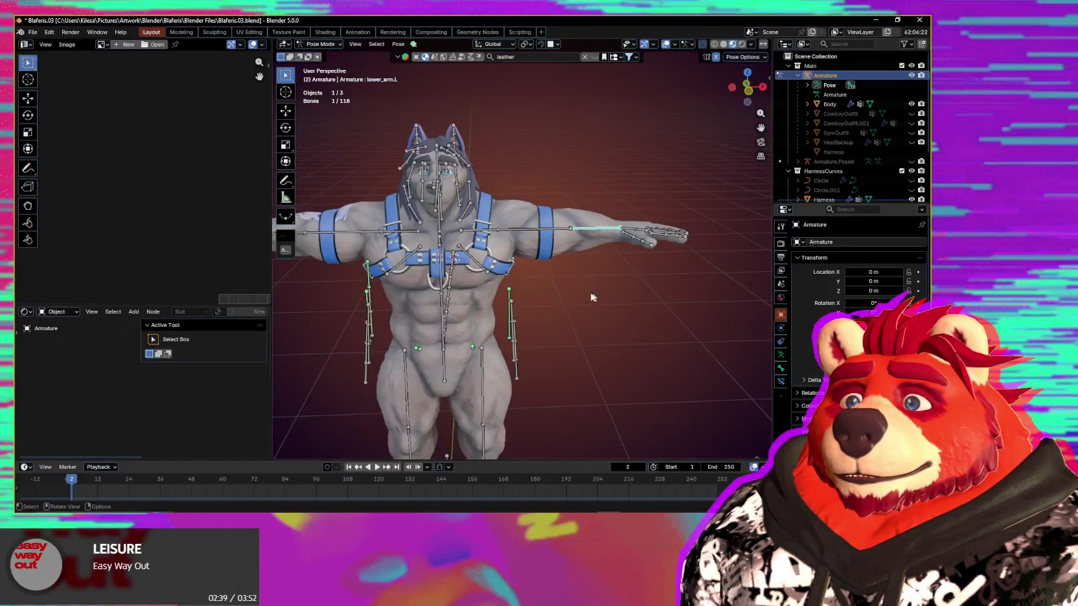
- Rotate the left upper-arm bone downward and inspect the shoulder and harness band
{"action": "left_click", "coordinate": [578, 219]}
{"action": "key", "text": "r"}
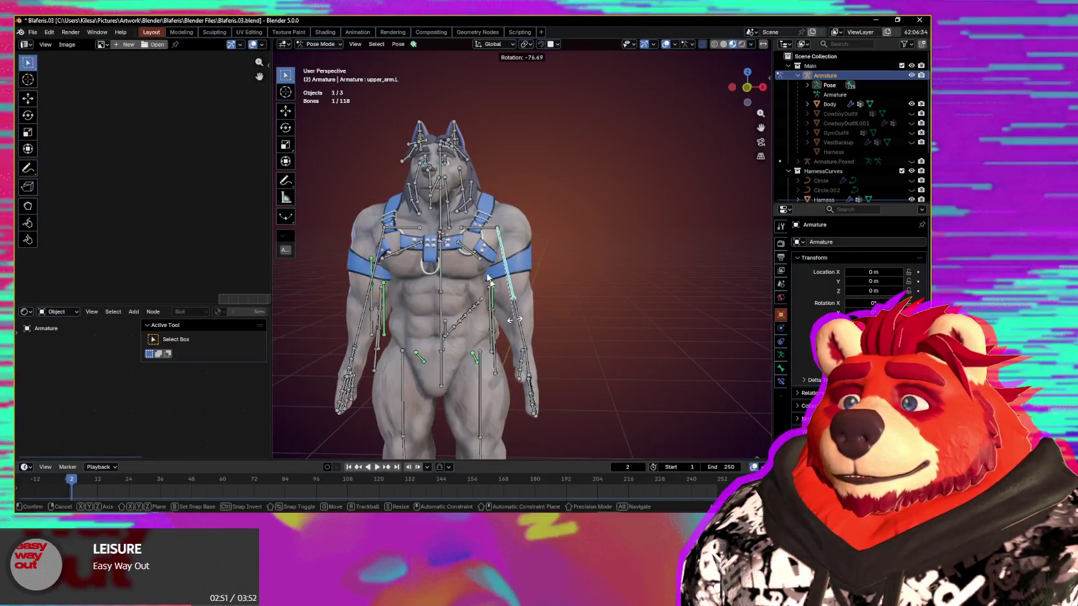
{"action": "left_click", "coordinate": [515, 319]}
{"action": "mouse_move", "coordinate": [493, 259]}
{"action": "middle_mouse_down"}
{"action": "mouse_move", "coordinate": [483, 273]}
{"action": "mouse_move", "coordinate": [577, 228]}
{"action": "mouse_move", "coordinate": [586, 243]}
{"action": "mouse_move", "coordinate": [572, 256]}
{"action": "mouse_move", "coordinate": [582, 248]}
{"action": "middle_mouse_up"}
{"action": "scroll", "coordinate": [484, 273], "scroll_direction": "up", "scroll_amount": 5}
{"action": "scroll", "coordinate": [502, 272], "scroll_direction": "down", "scroll_amount": 3}
{"action": "scroll", "coordinate": [586, 243], "scroll_direction": "down", "scroll_amount": 4}
{"action": "scroll", "coordinate": [583, 246], "scroll_direction": "up", "scroll_amount": 2}
{"action": "scroll", "coordinate": [584, 246], "scroll_direction": "down", "scroll_amount": 2}
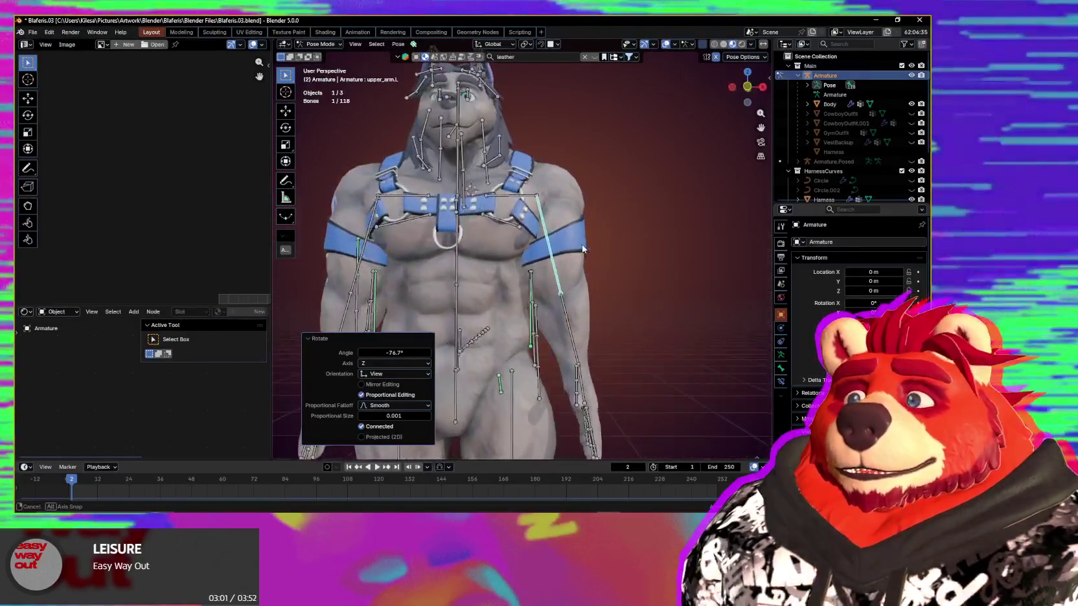
{"action": "scroll", "coordinate": [589, 261], "scroll_direction": "up", "scroll_amount": 2}
{"action": "scroll", "coordinate": [590, 270], "scroll_direction": "down", "scroll_amount": 2}
- Fine-tune the upper_arm.L rotation to 10.5° about Z, check it, and return to Object Mode
{"action": "key", "text": "r"}
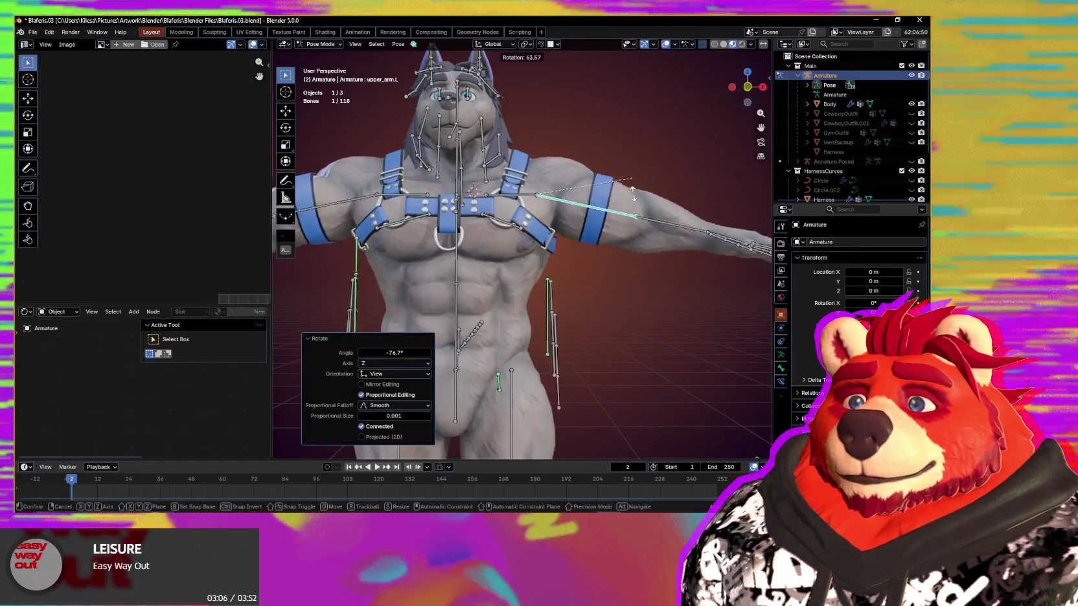
{"action": "mouse_move", "coordinate": [601, 283]}
{"action": "middle_mouse_down"}
{"action": "mouse_move", "coordinate": [395, 306]}
{"action": "mouse_move", "coordinate": [613, 295]}
{"action": "middle_mouse_up"}
{"action": "scroll", "coordinate": [613, 295], "scroll_direction": "up", "scroll_amount": 3}
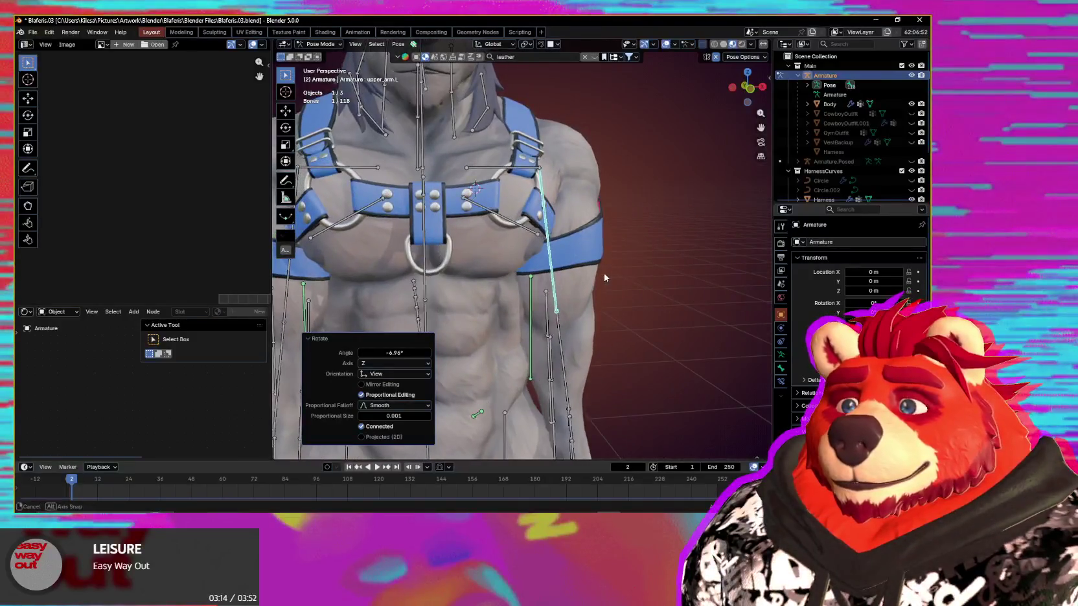
{"action": "key", "text": "r"}
{"action": "left_click", "coordinate": [596, 263]}
{"action": "scroll", "coordinate": [596, 263], "scroll_direction": "down", "scroll_amount": 4}
{"action": "key", "text": "r"}
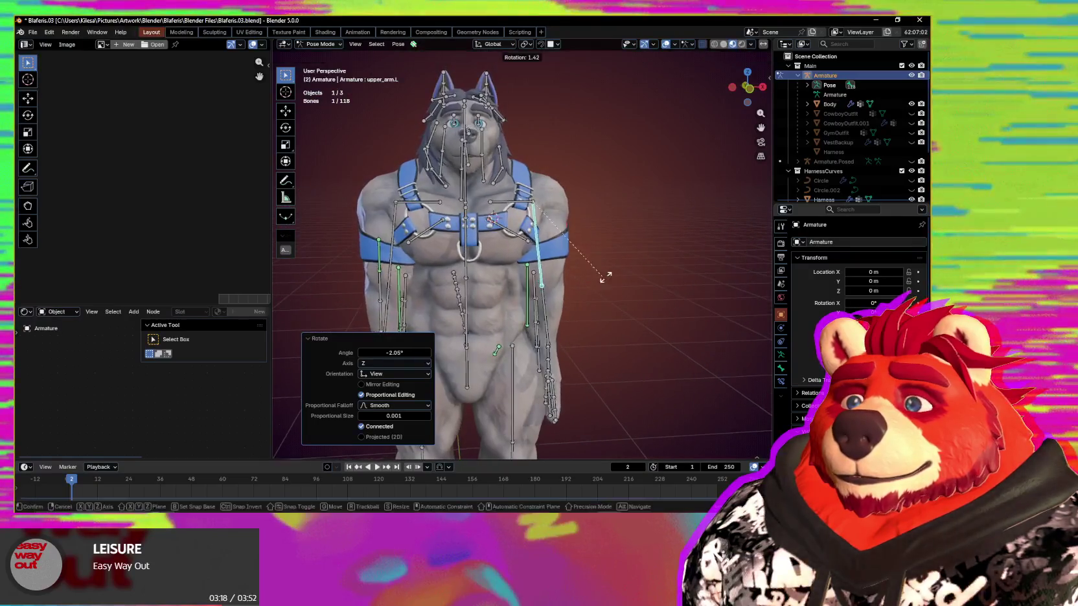
{"action": "left_click", "coordinate": [574, 255]}
{"action": "mouse_move", "coordinate": [574, 255]}
{"action": "middle_mouse_down"}
{"action": "mouse_move", "coordinate": [453, 265]}
{"action": "mouse_move", "coordinate": [669, 256]}
{"action": "mouse_move", "coordinate": [482, 269]}
{"action": "middle_mouse_up"}
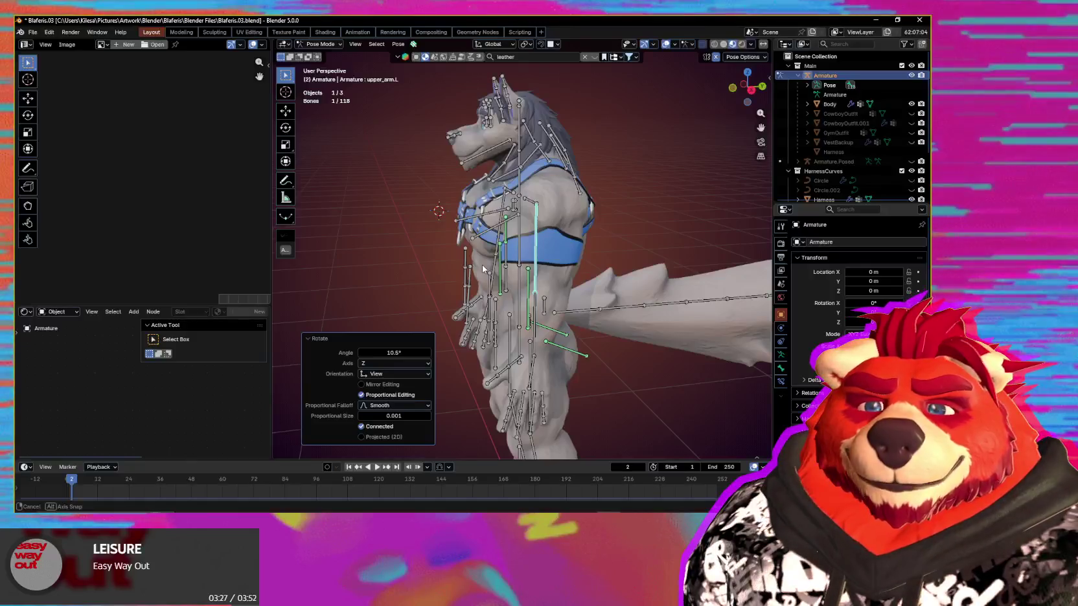
{"action": "mouse_move", "coordinate": [482, 265]}
{"action": "middle_mouse_down"}
{"action": "mouse_move", "coordinate": [644, 257]}
{"action": "mouse_move", "coordinate": [569, 288]}
{"action": "mouse_move", "coordinate": [624, 292]}
{"action": "mouse_move", "coordinate": [507, 296]}
{"action": "middle_mouse_up"}
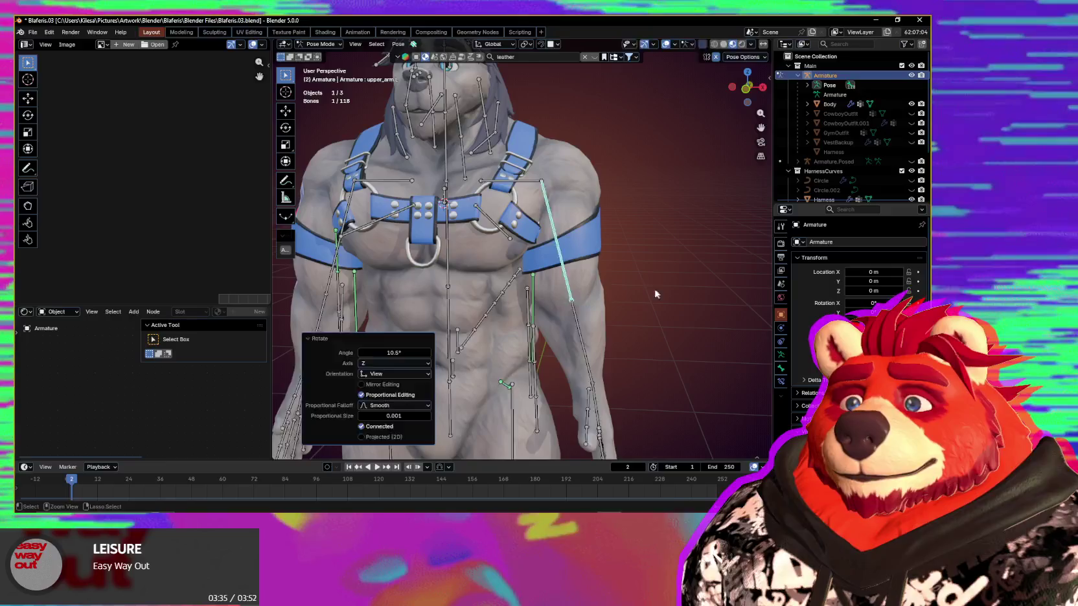
{"action": "key", "text": "ctrl+Tab"}
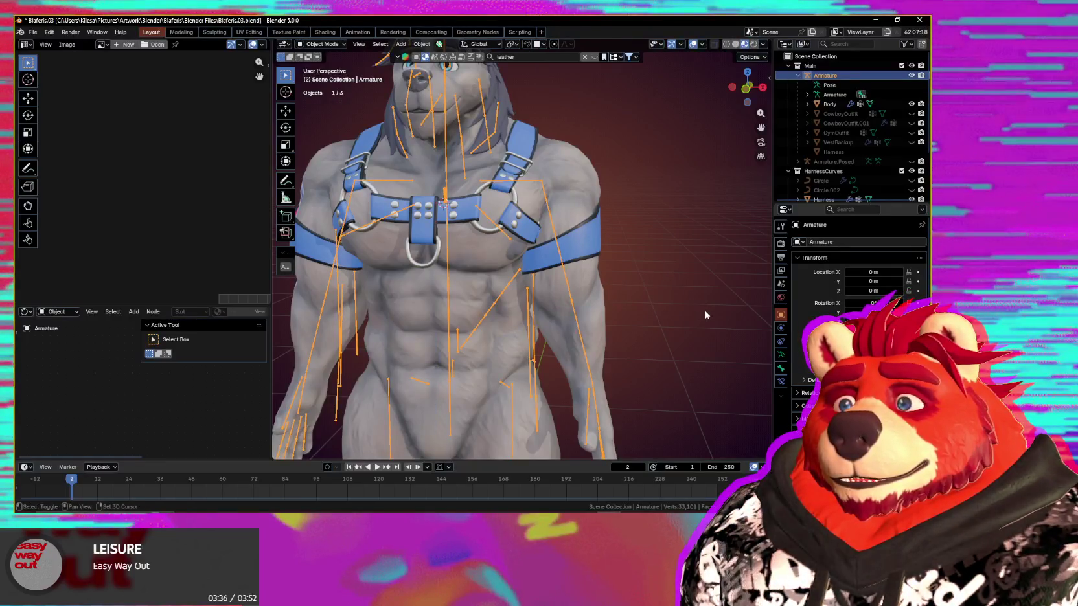
- Enter Weight Paint on the Harness with the plain weight brush, showing the upper_arm.L group
{"action": "left_click", "coordinate": [573, 254], "text": "shift"}
{"action": "key", "text": "ctrl+Tab"}
{"action": "left_click", "coordinate": [587, 247]}
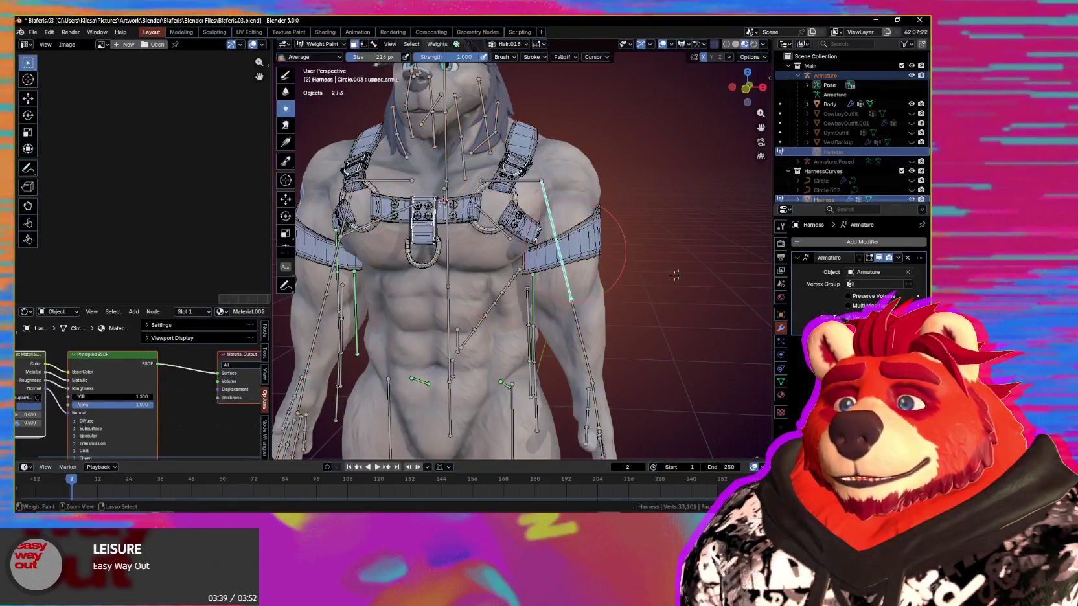
{"action": "mouse_move", "coordinate": [581, 266]}
{"action": "middle_mouse_down"}
{"action": "mouse_move", "coordinate": [578, 240]}
{"action": "mouse_move", "coordinate": [557, 253]}
{"action": "mouse_move", "coordinate": [537, 215]}
{"action": "middle_mouse_up"}
{"action": "scroll", "coordinate": [543, 259], "scroll_direction": "up", "scroll_amount": 5}
{"action": "key", "text": "x"}
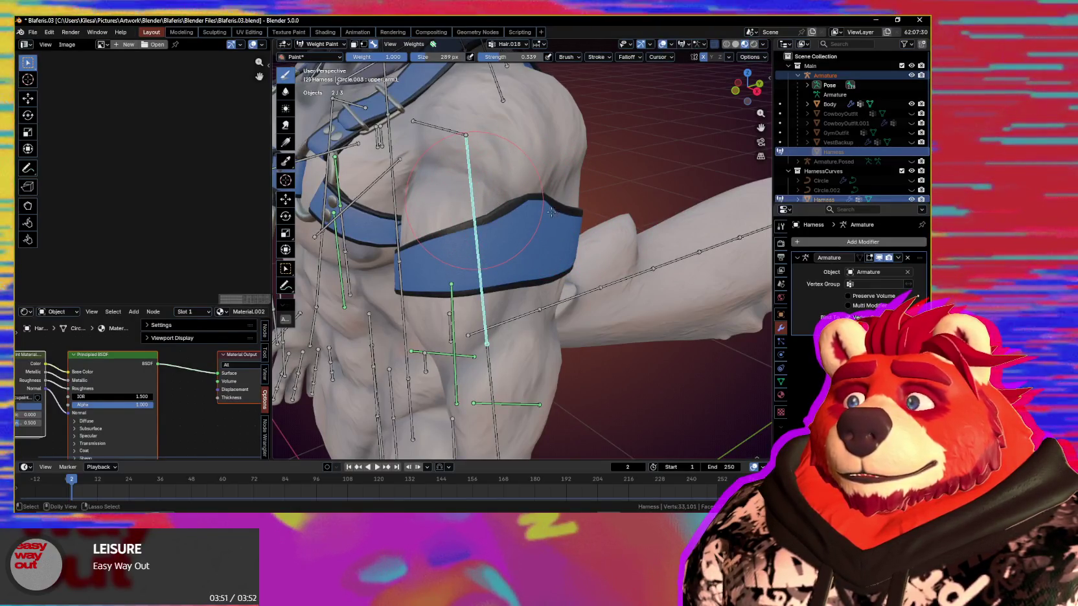
{"action": "left_click", "coordinate": [496, 219], "text": "ctrl"}
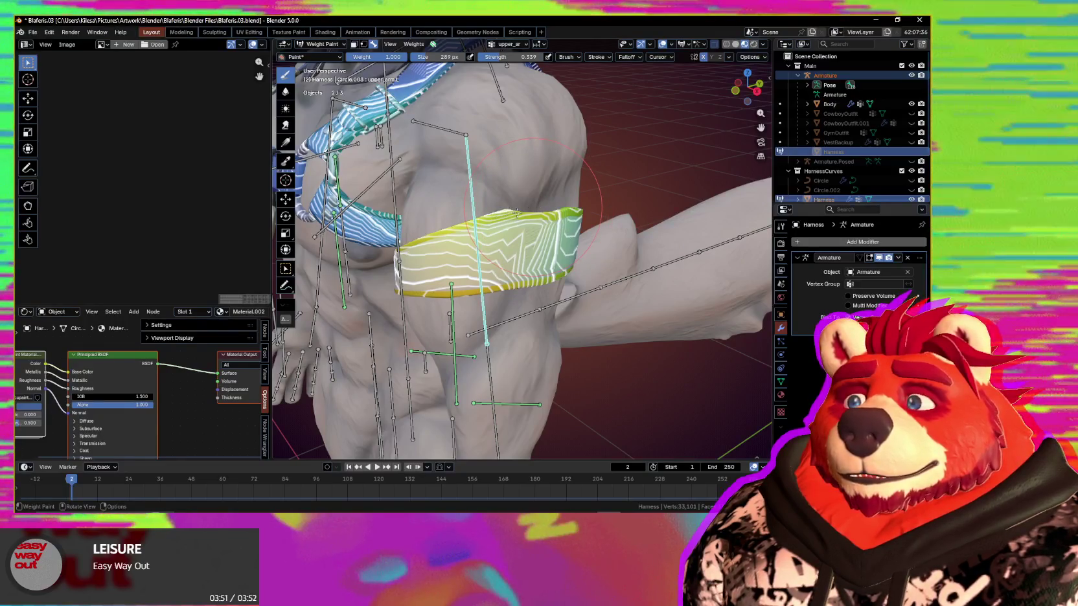
- Orbit around the arm band and chest, toggling viewport overlays to compare the weights
{"action": "middle_click_drag", "start_coordinate": [510, 207], "coordinate": [554, 219]}
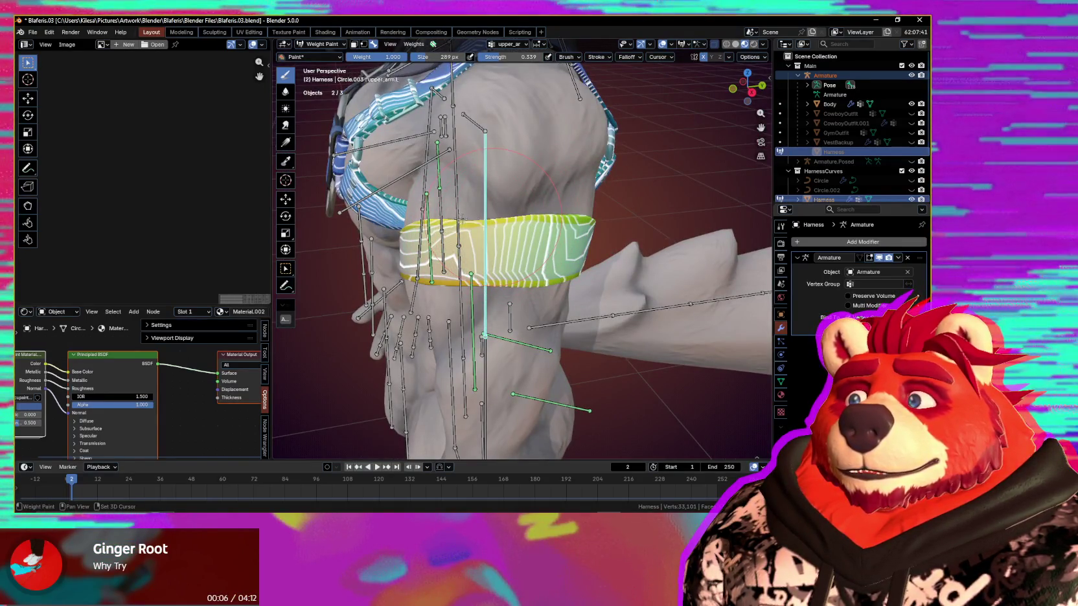
{"action": "middle_click_drag", "start_coordinate": [454, 223], "coordinate": [488, 233]}
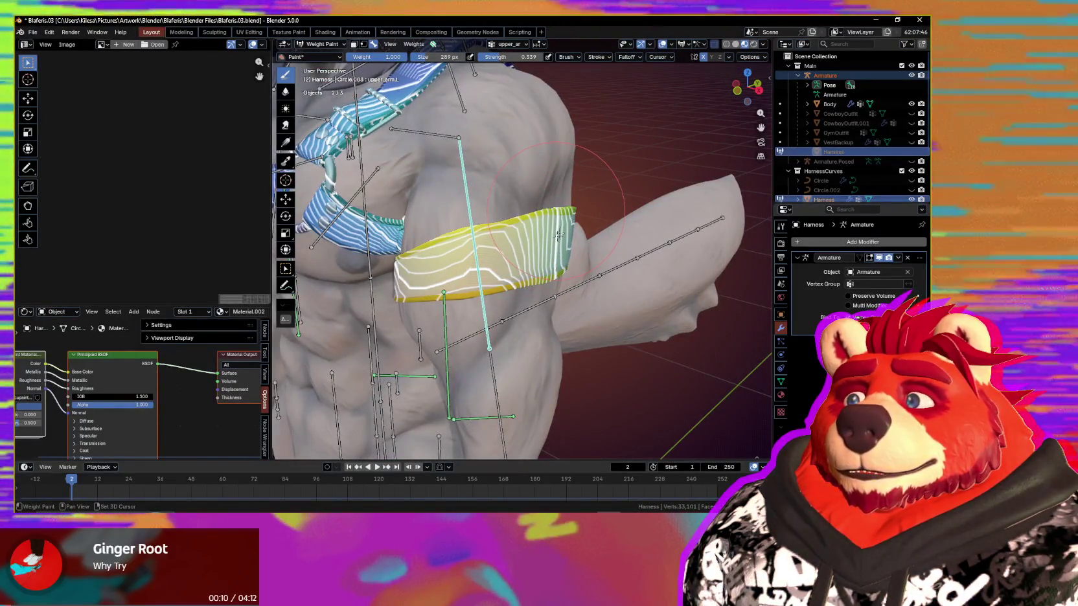
{"action": "mouse_move", "coordinate": [555, 211]}
{"action": "middle_mouse_down"}
{"action": "mouse_move", "coordinate": [579, 234]}
{"action": "mouse_move", "coordinate": [461, 214]}
{"action": "middle_mouse_up"}
{"action": "key", "text": "shift+alt+z"}
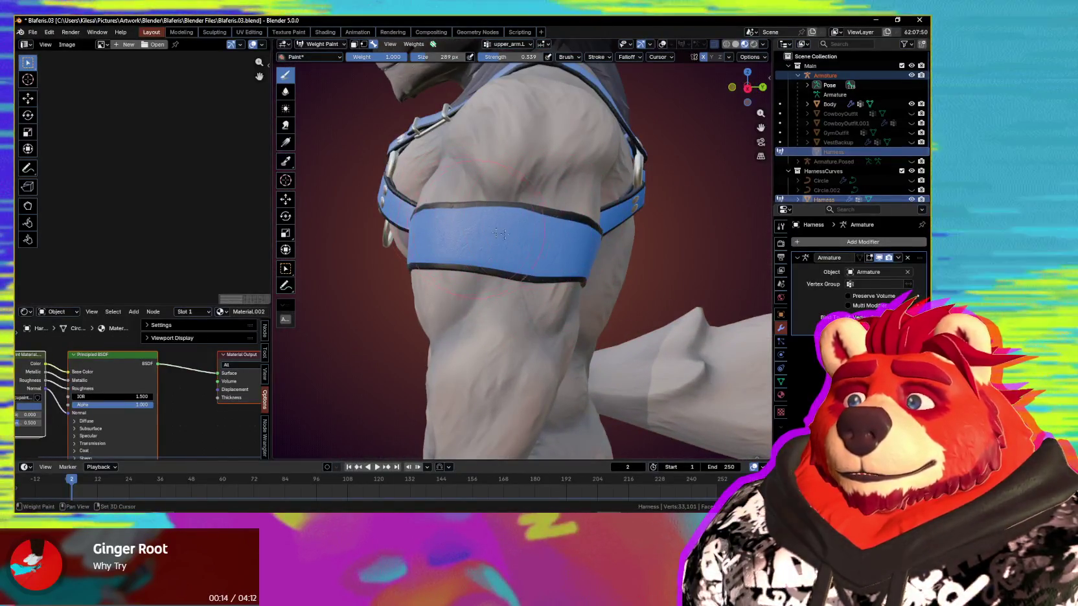
{"action": "key", "text": "shift+alt+z"}
{"action": "middle_click_drag", "start_coordinate": [547, 261], "coordinate": [533, 225]}
{"action": "key", "text": "shift+alt+z"}
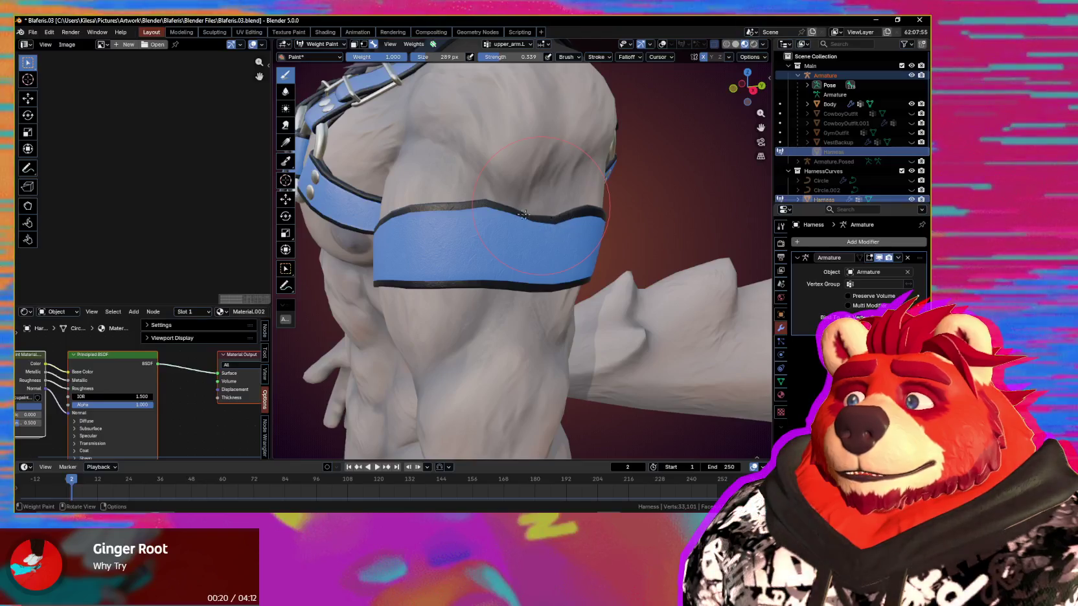
- Set brush strength to 0.182, then switch to the Average brush at strength 1.000
{"action": "key", "text": "shift+f"}
{"action": "left_click", "coordinate": [532, 214]}
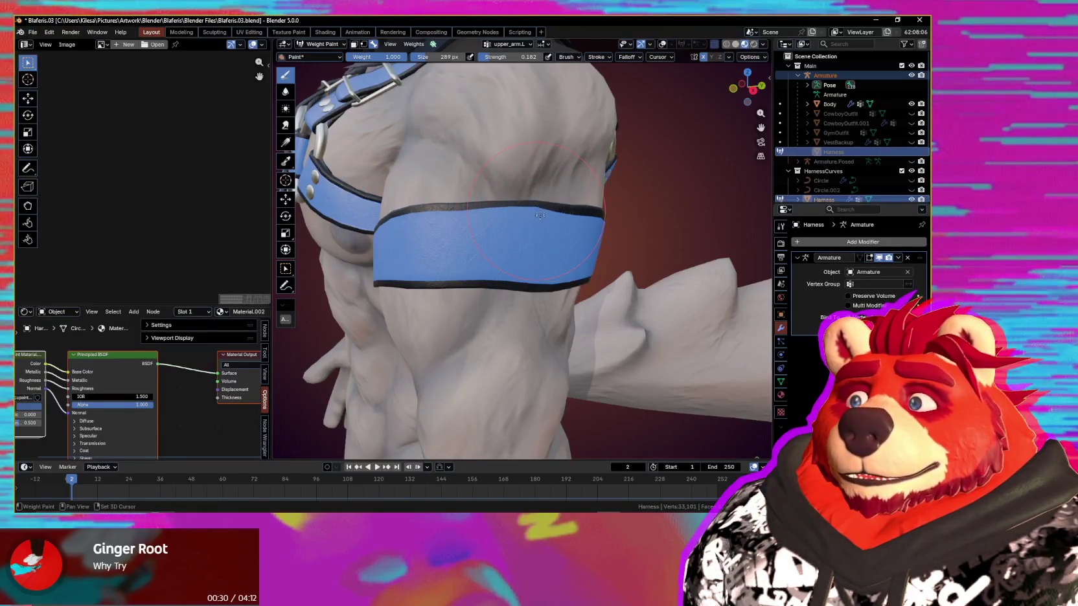
{"action": "middle_click_drag", "start_coordinate": [529, 220], "coordinate": [505, 199]}
{"action": "key", "text": "2"}
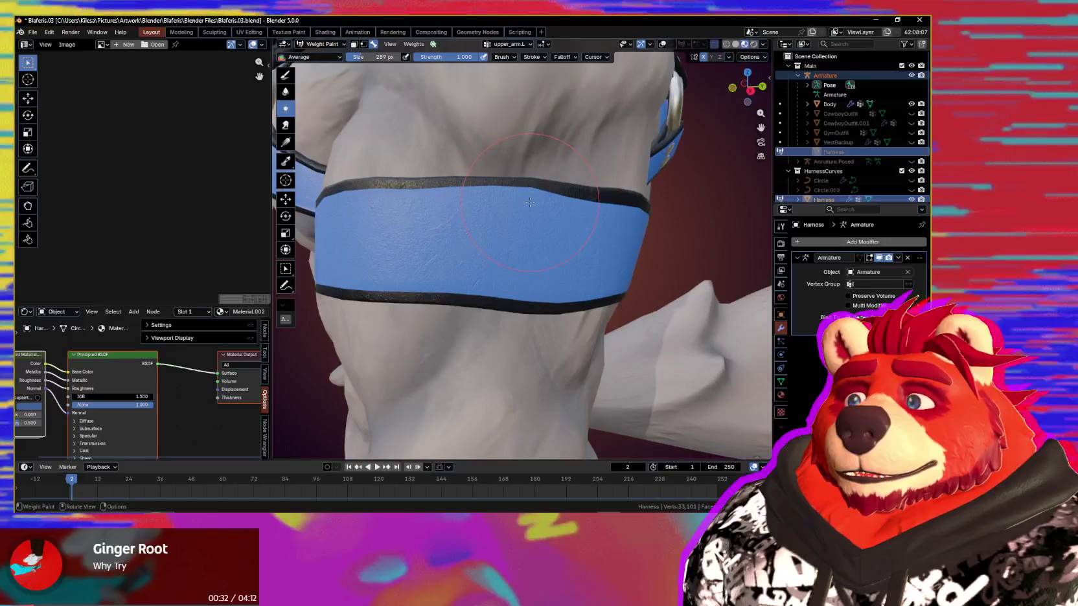
- Smooth the weights along the arm band's top edge with the Average brush
{"action": "mouse_move", "coordinate": [392, 192]}
{"action": "left_mouse_down"}
{"action": "mouse_move", "coordinate": [559, 195]}
{"action": "mouse_move", "coordinate": [514, 185]}
{"action": "left_mouse_up"}
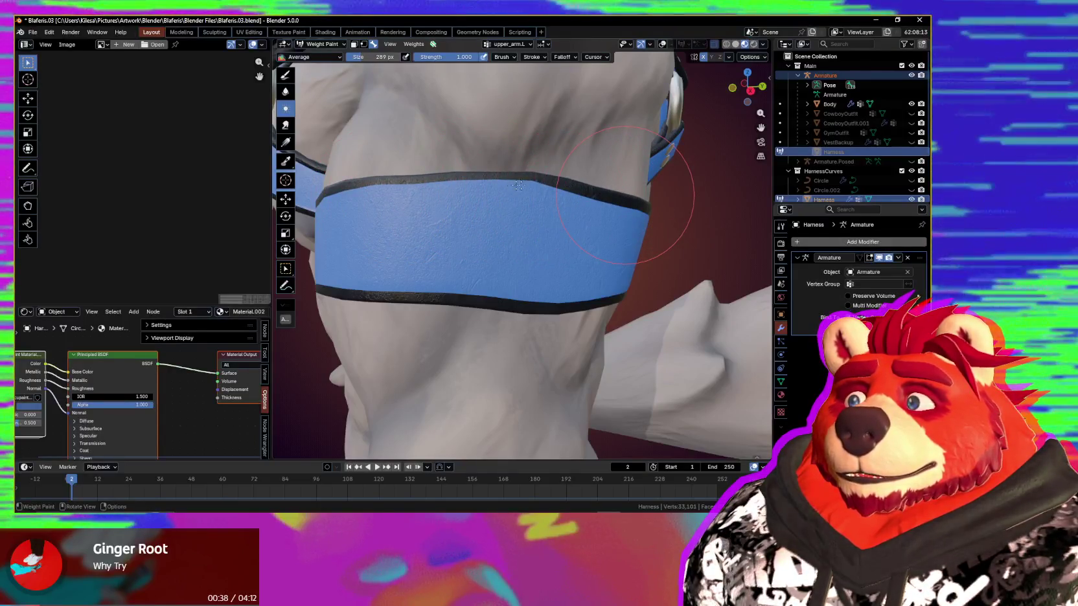
{"action": "mouse_move", "coordinate": [540, 185]}
{"action": "middle_mouse_down"}
{"action": "mouse_move", "coordinate": [609, 208]}
{"action": "mouse_move", "coordinate": [647, 205]}
{"action": "mouse_move", "coordinate": [500, 227]}
{"action": "middle_mouse_up"}
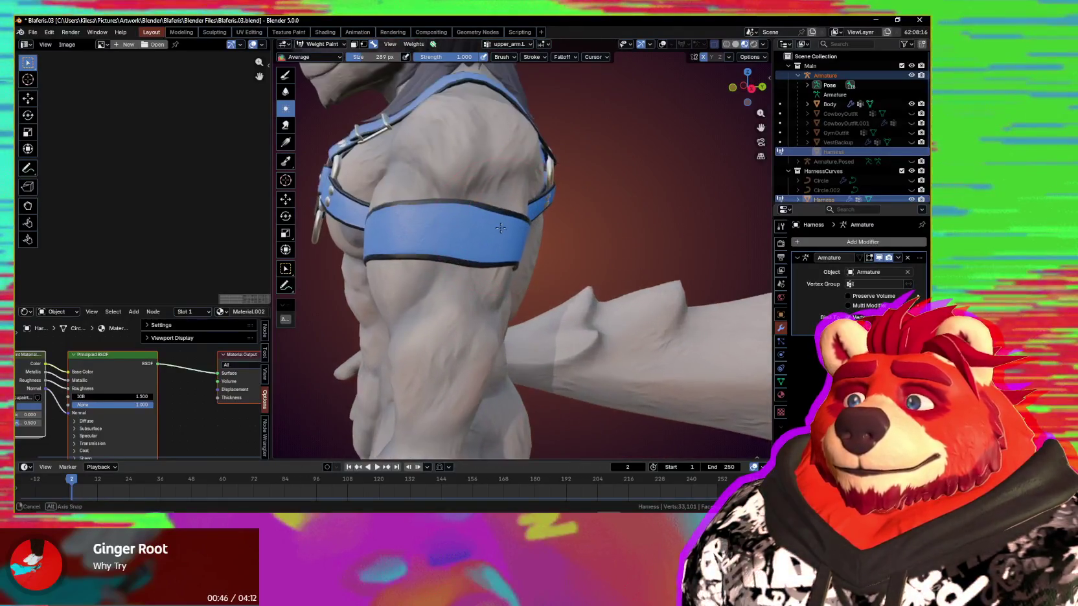
{"action": "middle_click_drag", "start_coordinate": [500, 228], "coordinate": [481, 211]}
- Repaint the band's upper edge at brush strength 0.061, then view the chest
{"action": "key", "text": "1"}
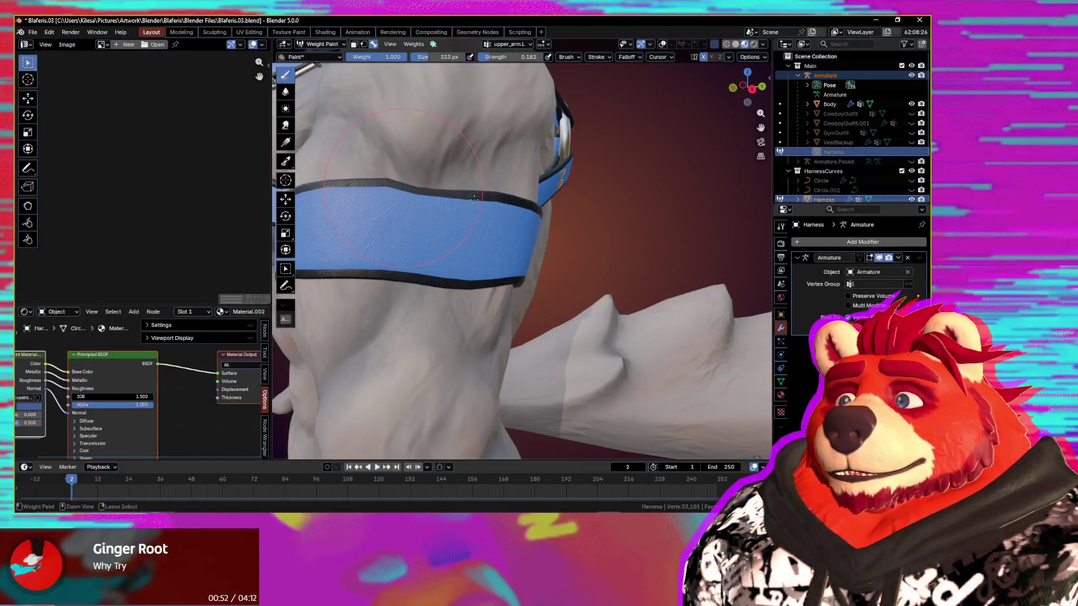
{"action": "key", "text": "shift+f"}
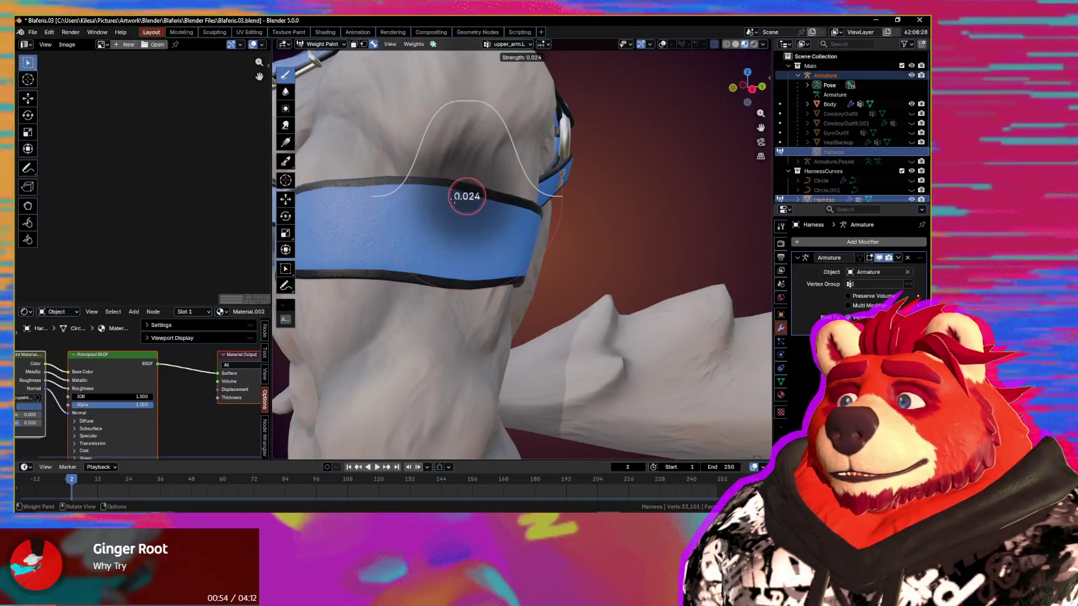
{"action": "left_click", "coordinate": [453, 197]}
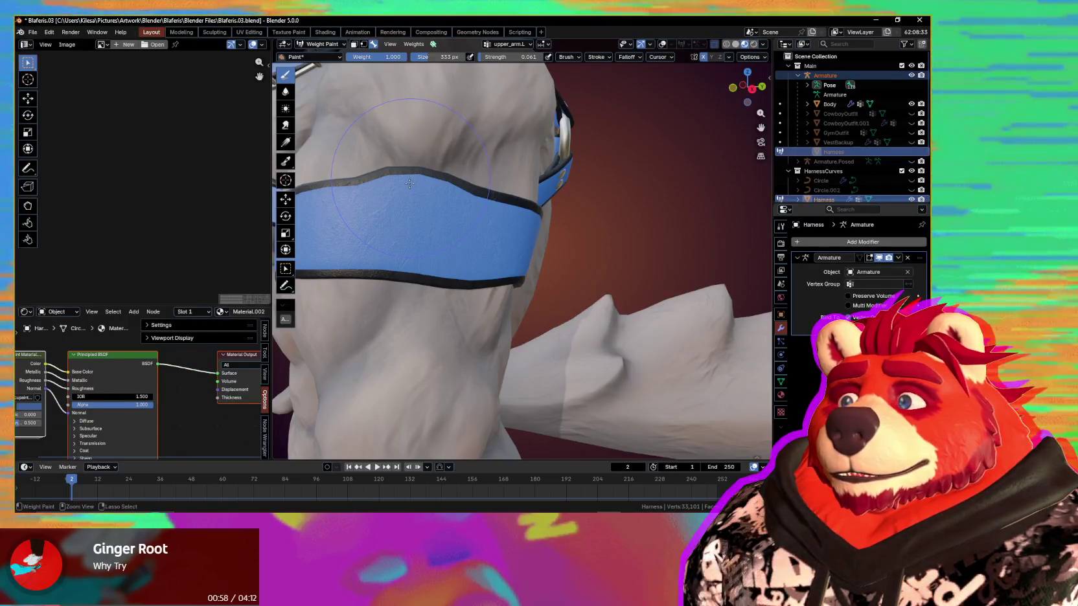
{"action": "left_click_drag", "start_coordinate": [457, 192], "coordinate": [471, 191], "text": "ctrl"}
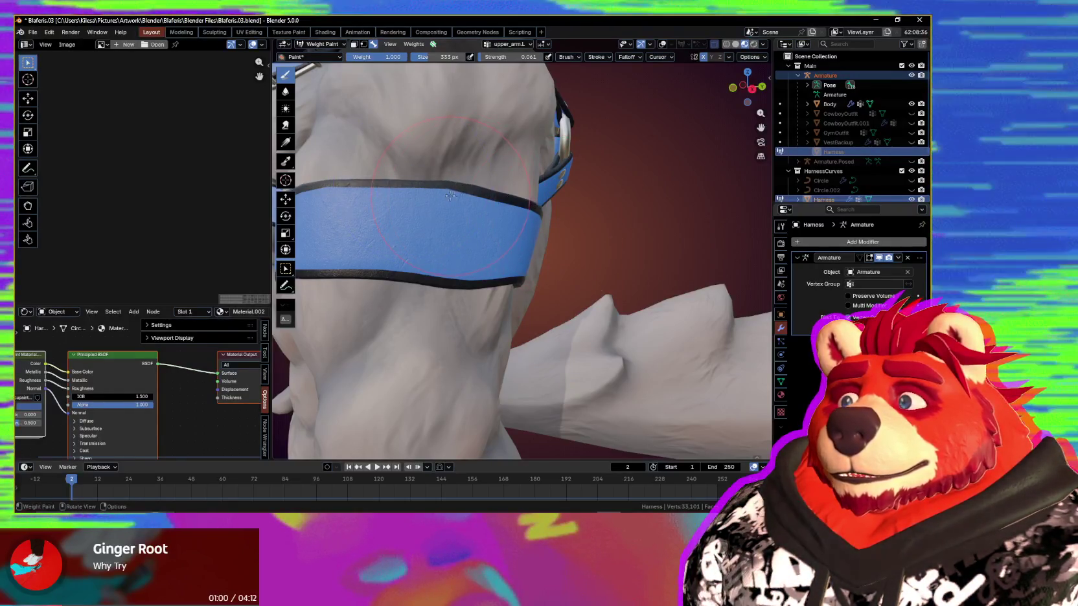
{"action": "scroll", "coordinate": [492, 202], "scroll_direction": "down", "scroll_amount": 3}
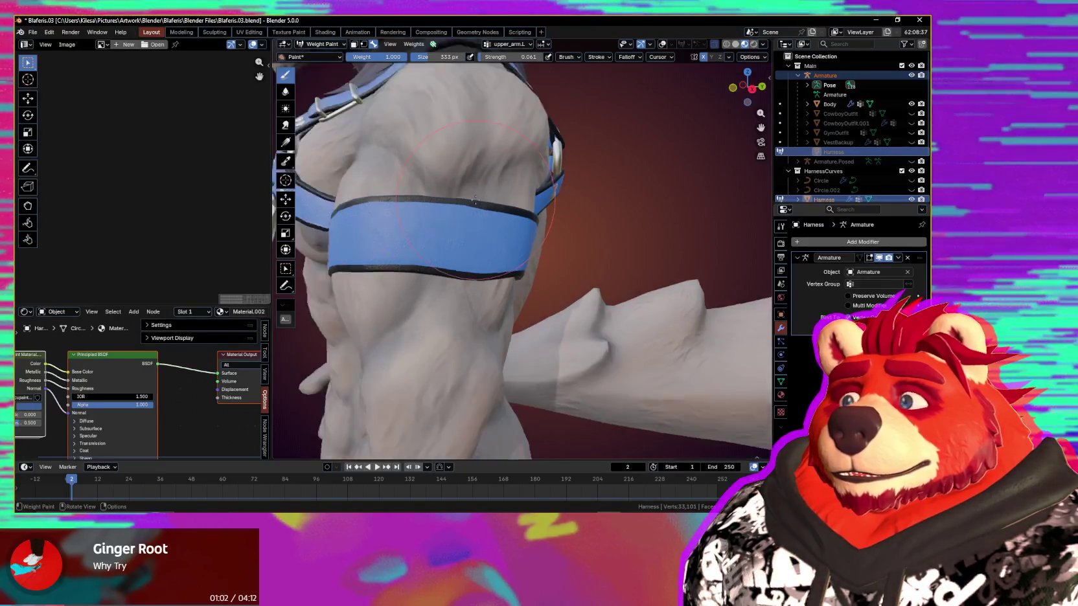
{"action": "middle_click_drag", "start_coordinate": [491, 202], "coordinate": [616, 212]}
- Briefly show, then hide, the Robust Weight Transfer sidebar and return to the arm band
{"action": "key", "text": "n"}
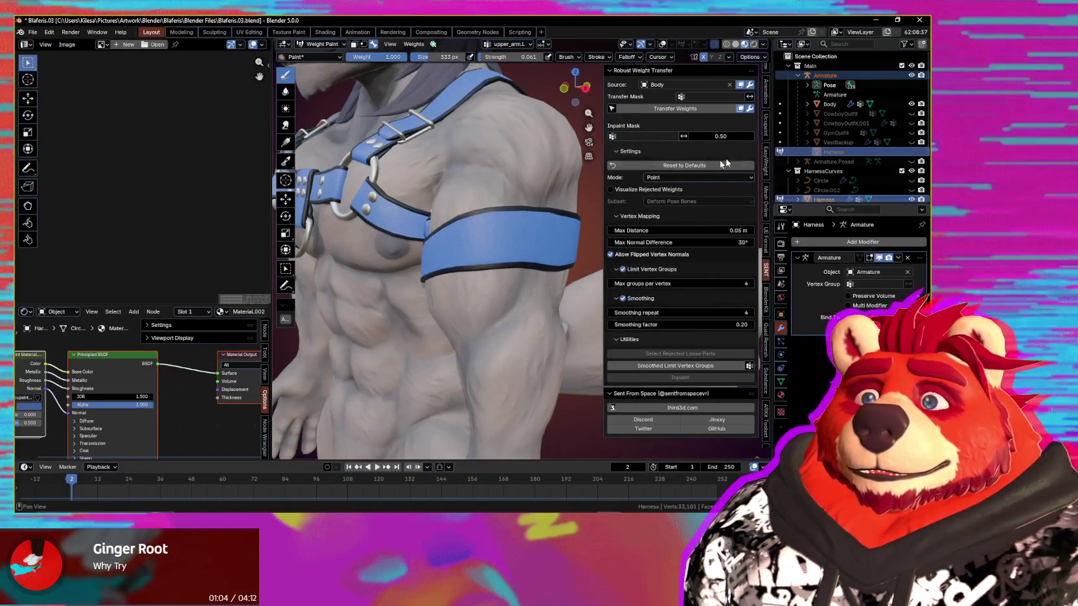
{"action": "scroll", "coordinate": [453, 246], "scroll_direction": "up", "scroll_amount": 3}
{"action": "key", "text": "n"}
{"action": "middle_click_drag", "start_coordinate": [492, 246], "coordinate": [453, 247]}
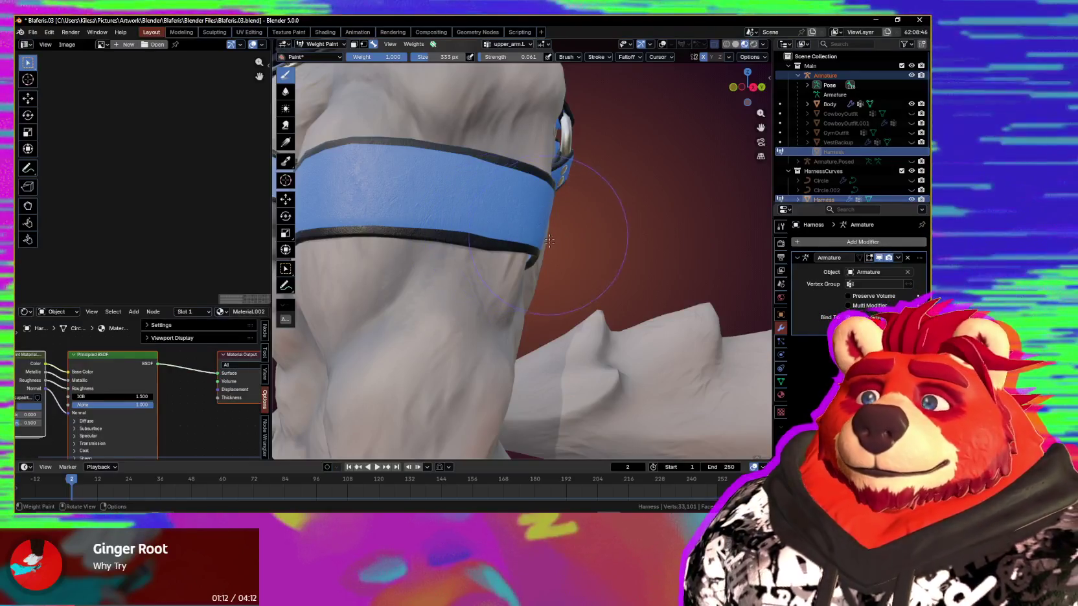
- Check the music player, then orbit back to the chest harness and begin rotating the upper-arm bone
{"action": "key", "text": "alt+Tab"}
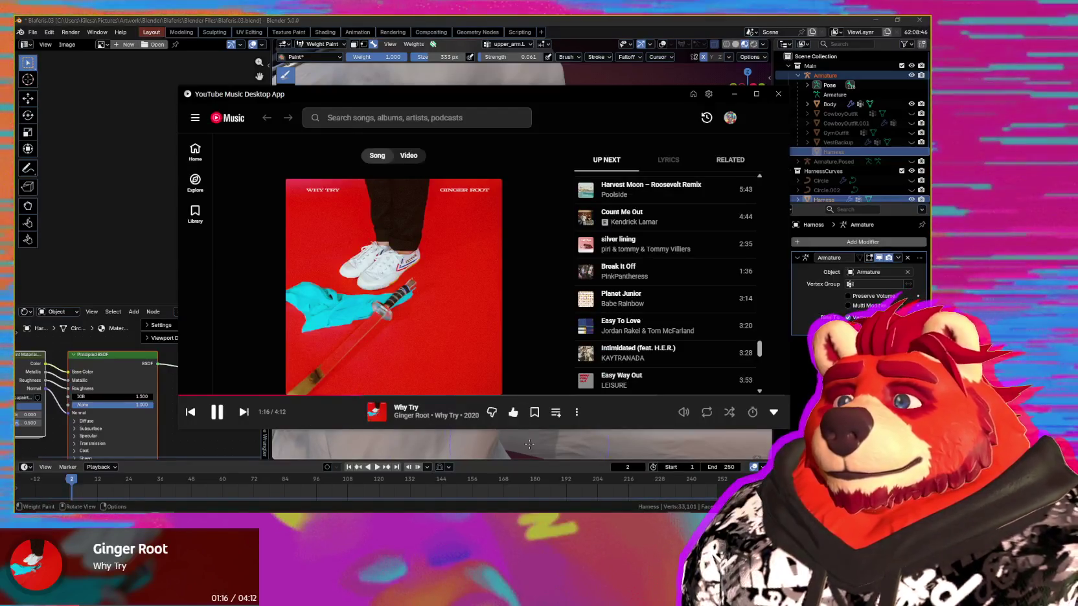
{"action": "key", "text": "alt+Tab"}
{"action": "mouse_move", "coordinate": [528, 445]}
{"action": "middle_mouse_down"}
{"action": "mouse_move", "coordinate": [435, 303]}
{"action": "mouse_move", "coordinate": [499, 261]}
{"action": "middle_mouse_up"}
{"action": "scroll", "coordinate": [436, 303], "scroll_direction": "down", "scroll_amount": 3}
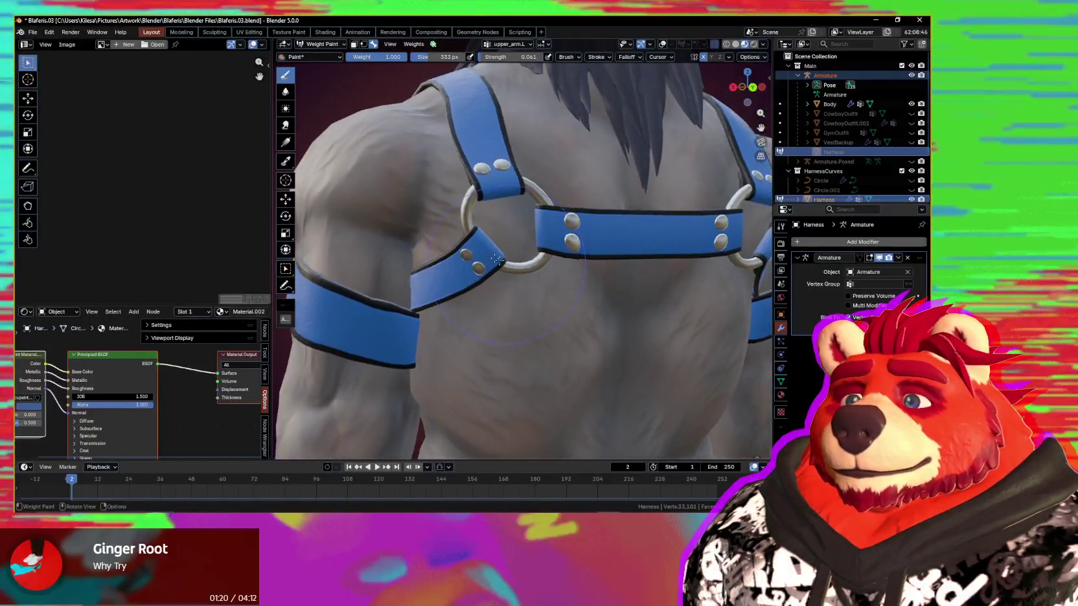
{"action": "key", "text": "r"}
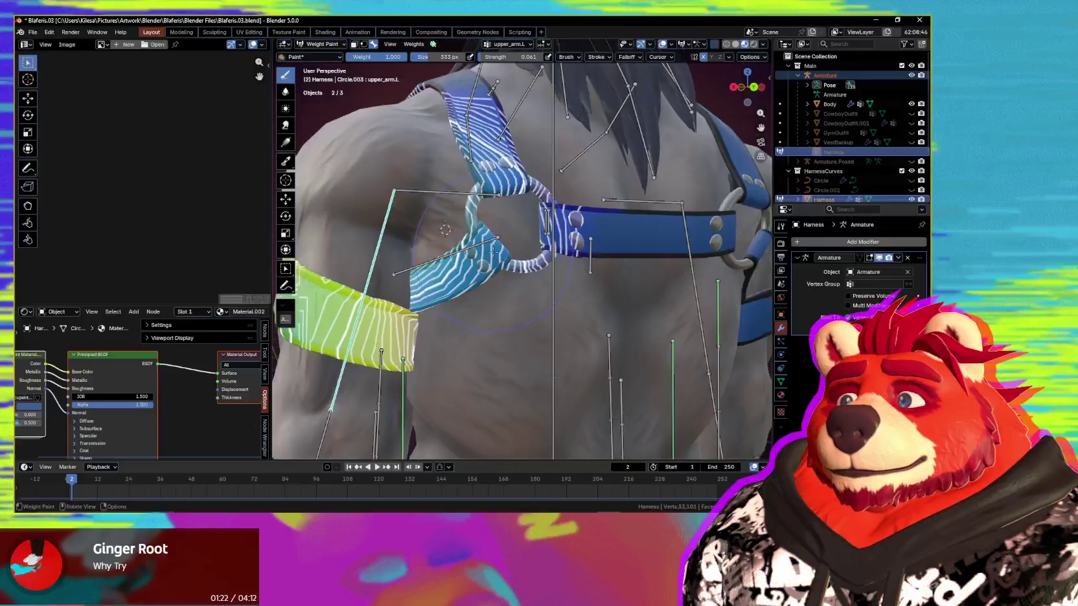
- Confirm the upper-arm test rotation, raise brush strength to 0.206, and show the Ucupaint layer settings
{"action": "left_click", "coordinate": [514, 245]}
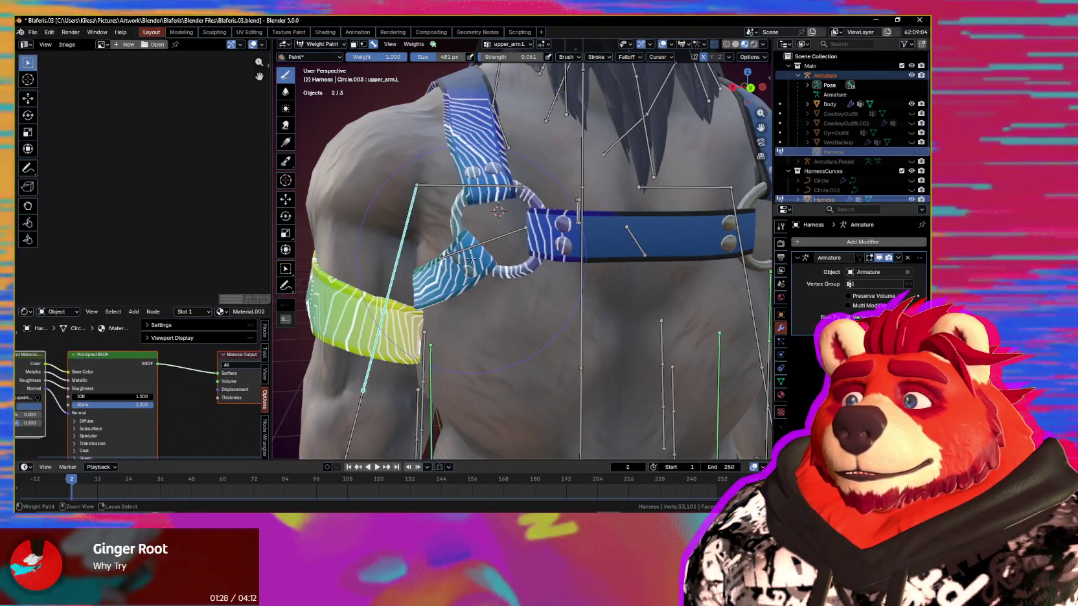
{"action": "middle_click_drag", "start_coordinate": [533, 235], "coordinate": [563, 219]}
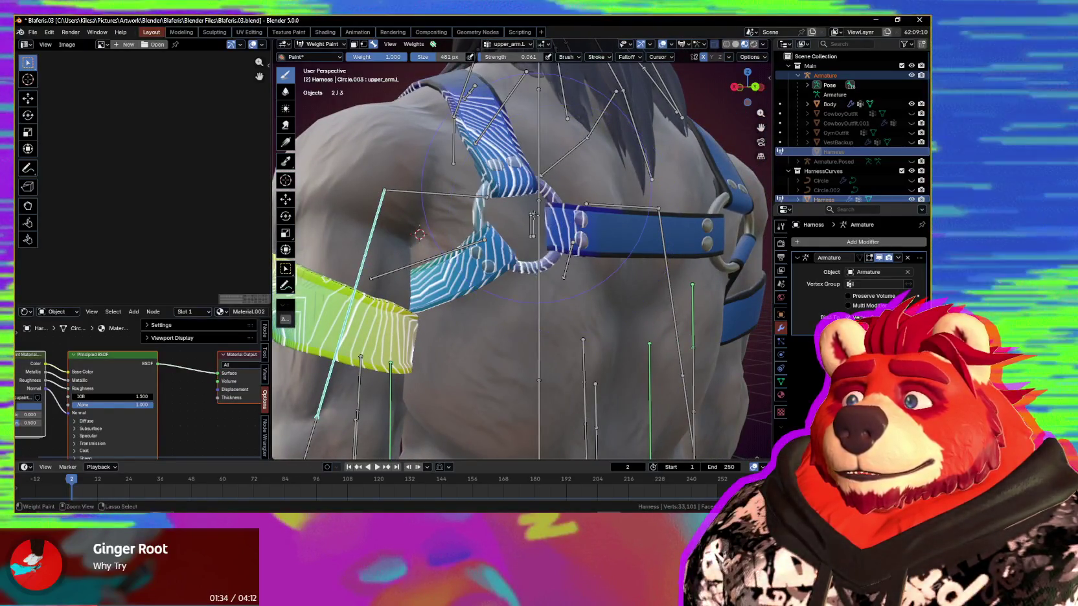
{"action": "key", "text": "shift+f"}
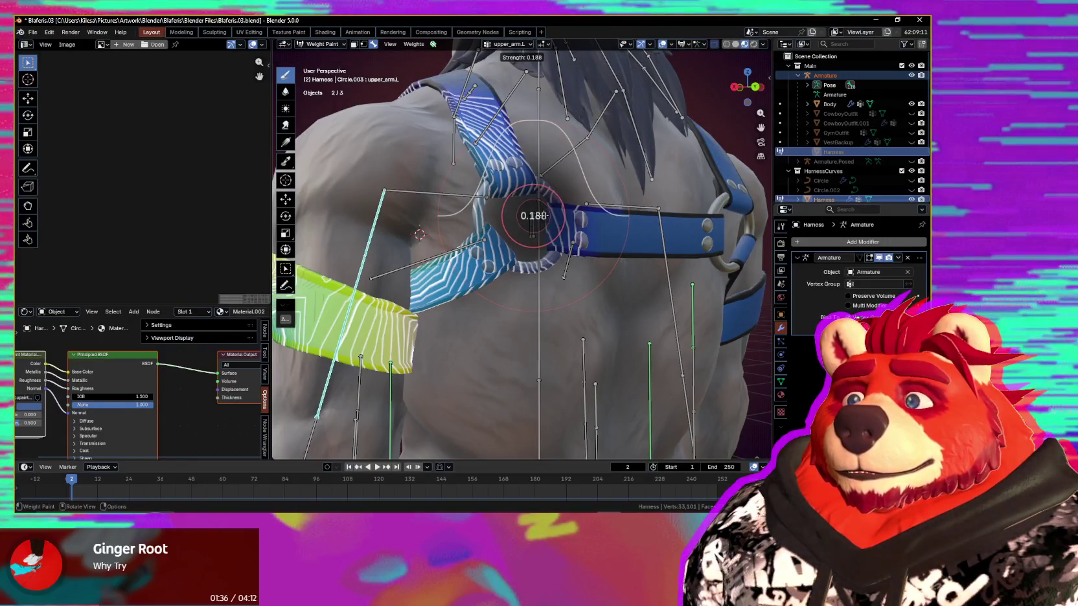
{"action": "left_click", "coordinate": [543, 216]}
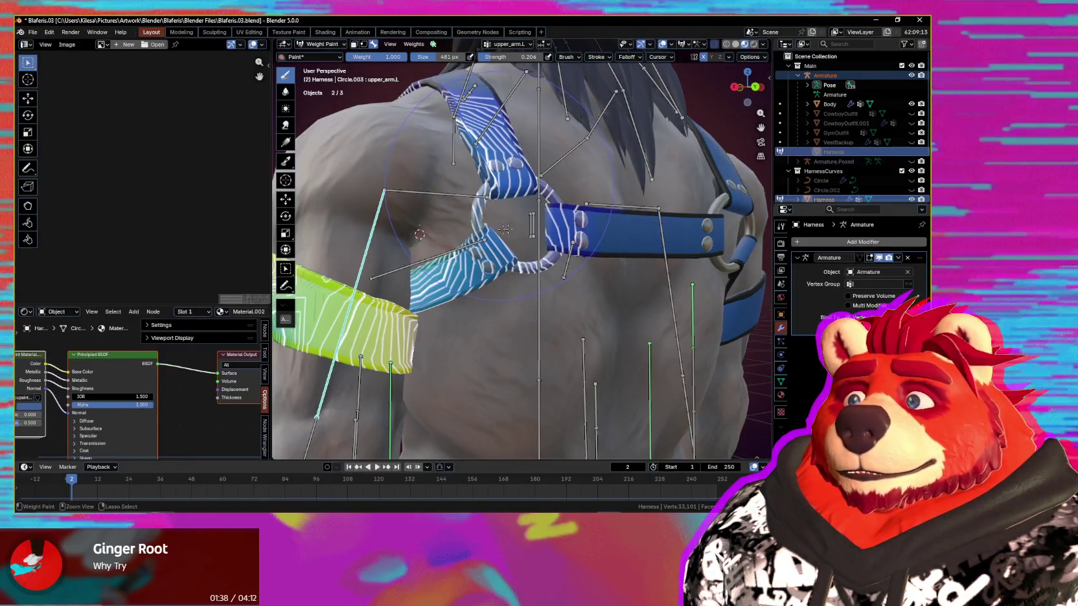
{"action": "key", "text": "n"}
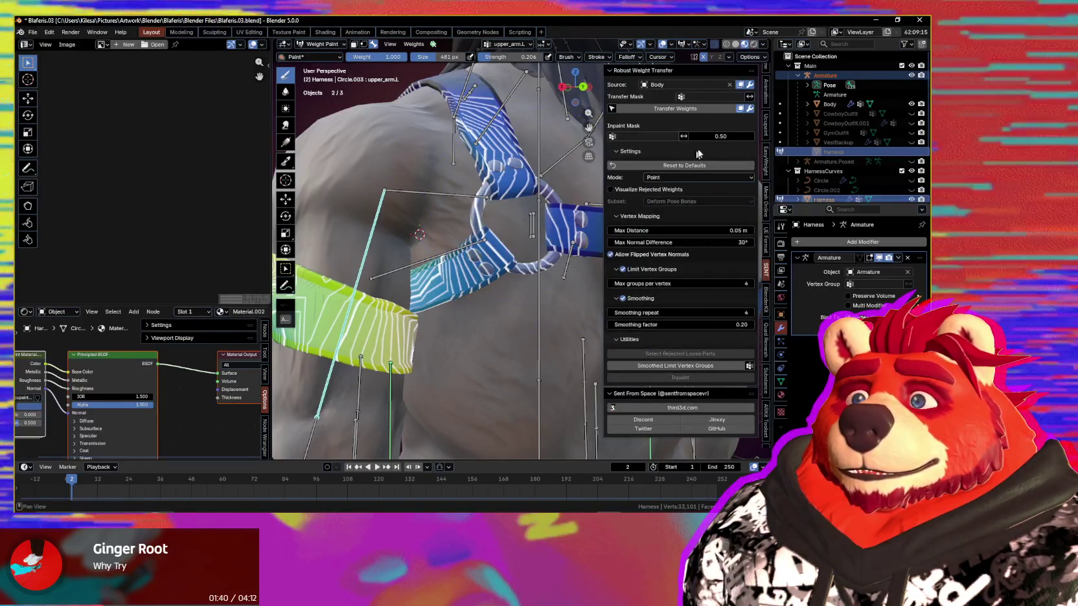
{"action": "left_click", "coordinate": [767, 127]}
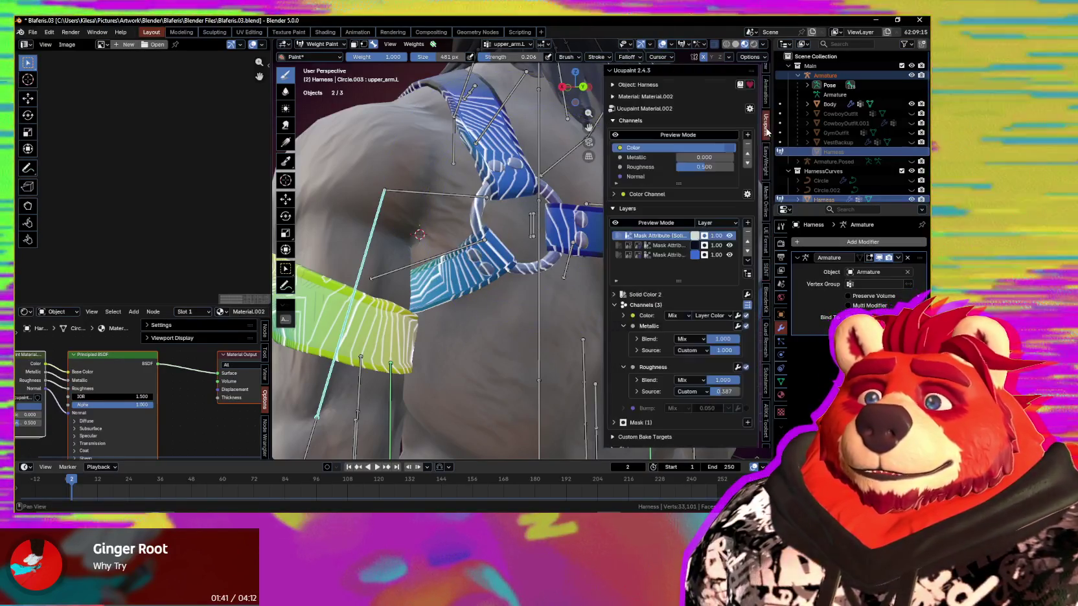
- Turn off the Roughness channel on the second Mask Attribute layer
{"action": "left_click", "coordinate": [661, 245]}
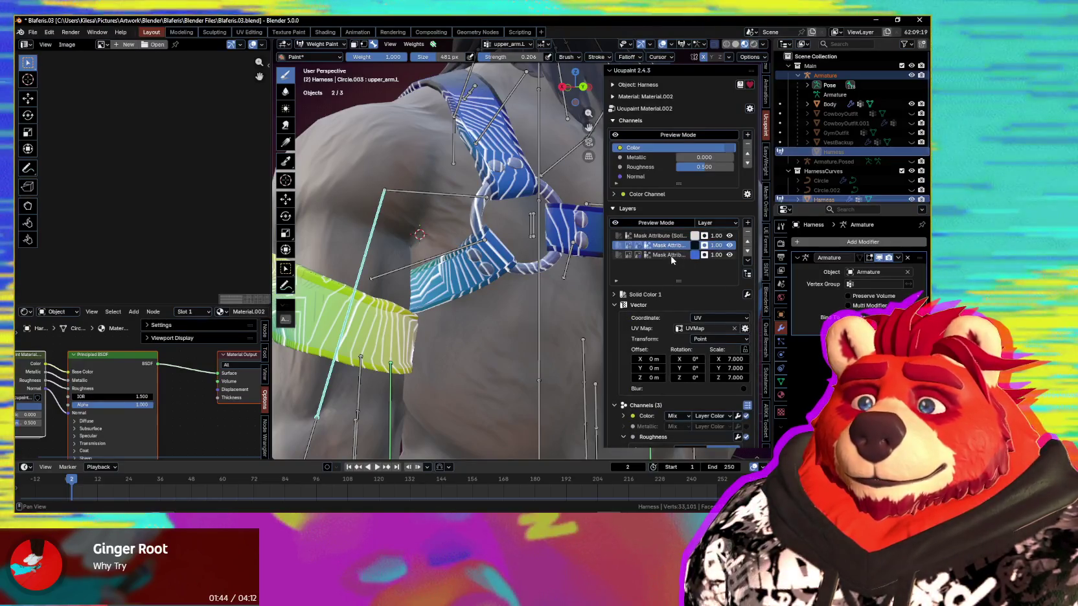
{"action": "scroll", "coordinate": [670, 279], "scroll_direction": "down", "scroll_amount": 4}
{"action": "scroll", "coordinate": [666, 332], "scroll_direction": "down", "scroll_amount": 4}
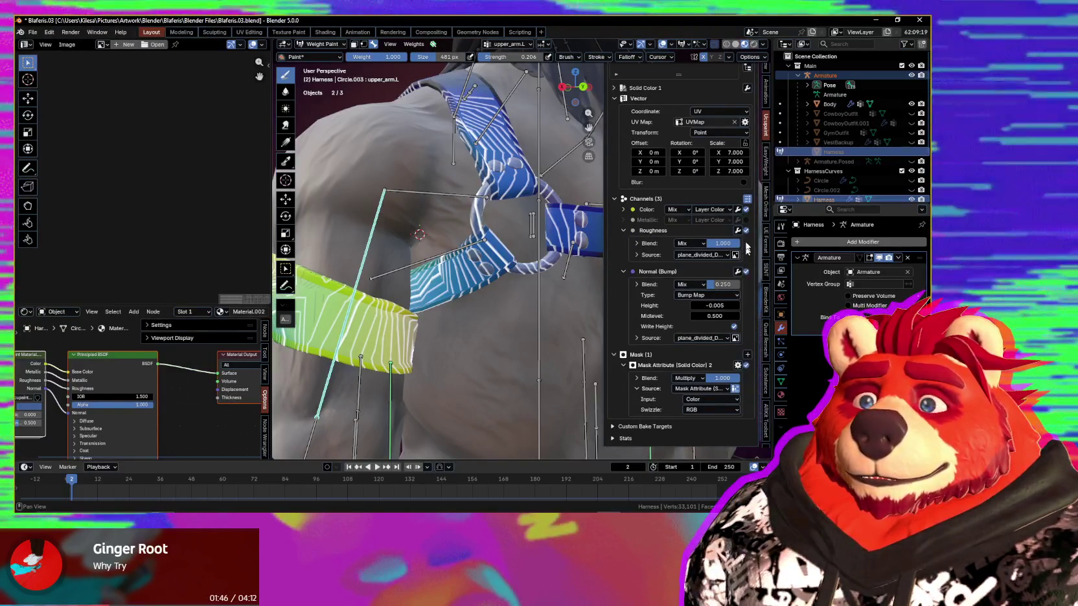
{"action": "left_click", "coordinate": [746, 231]}
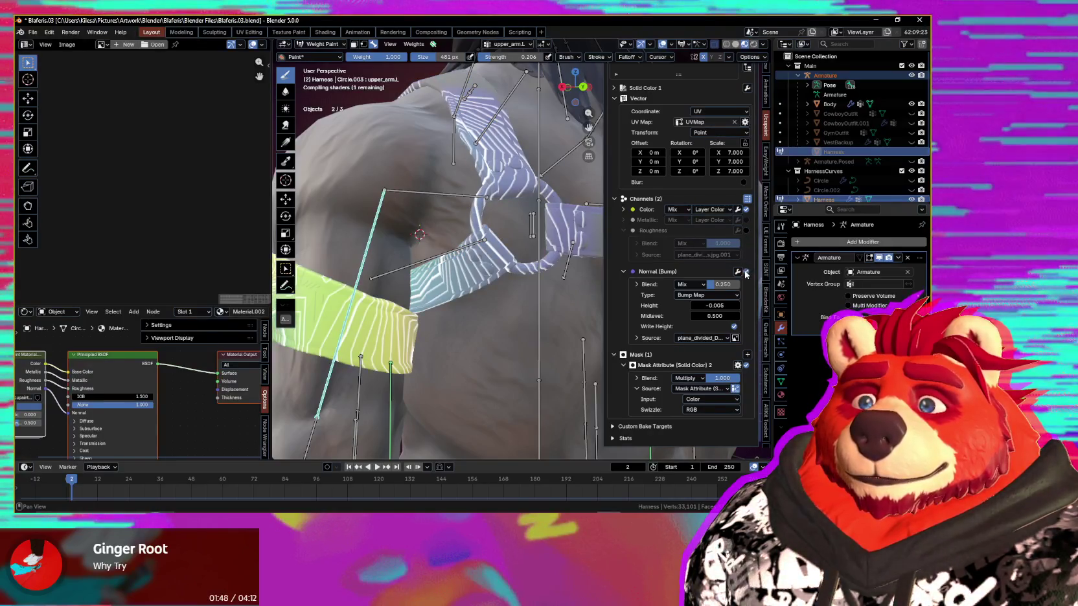
{"action": "scroll", "coordinate": [648, 149], "scroll_direction": "up", "scroll_amount": 5}
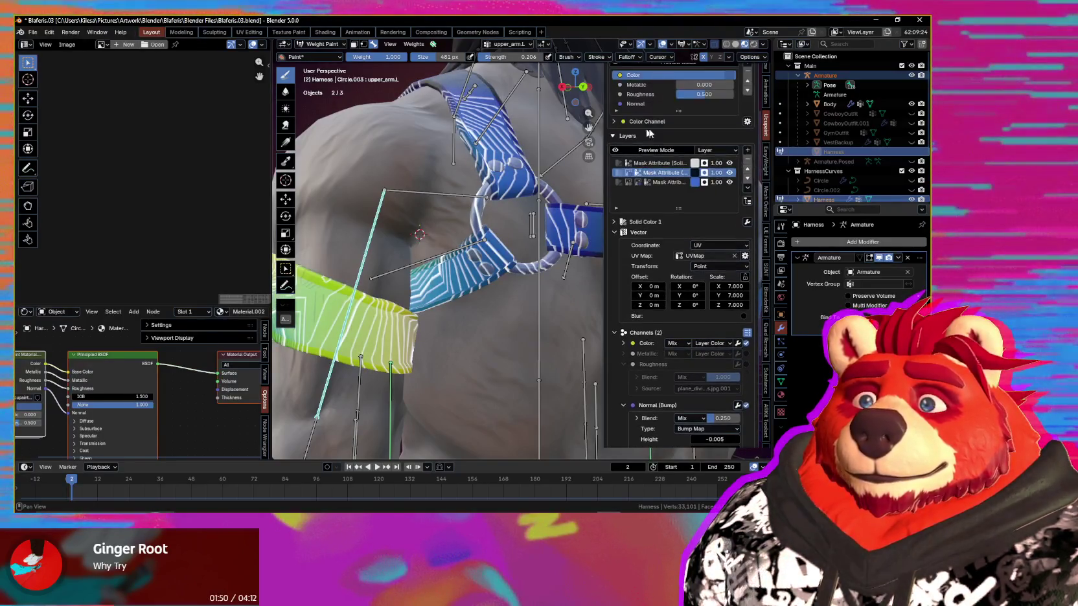
{"action": "scroll", "coordinate": [659, 206], "scroll_direction": "down", "scroll_amount": 3}
- Turn off both Bump and Roughness on the third Mask Attribute layer
{"action": "left_click", "coordinate": [667, 105]}
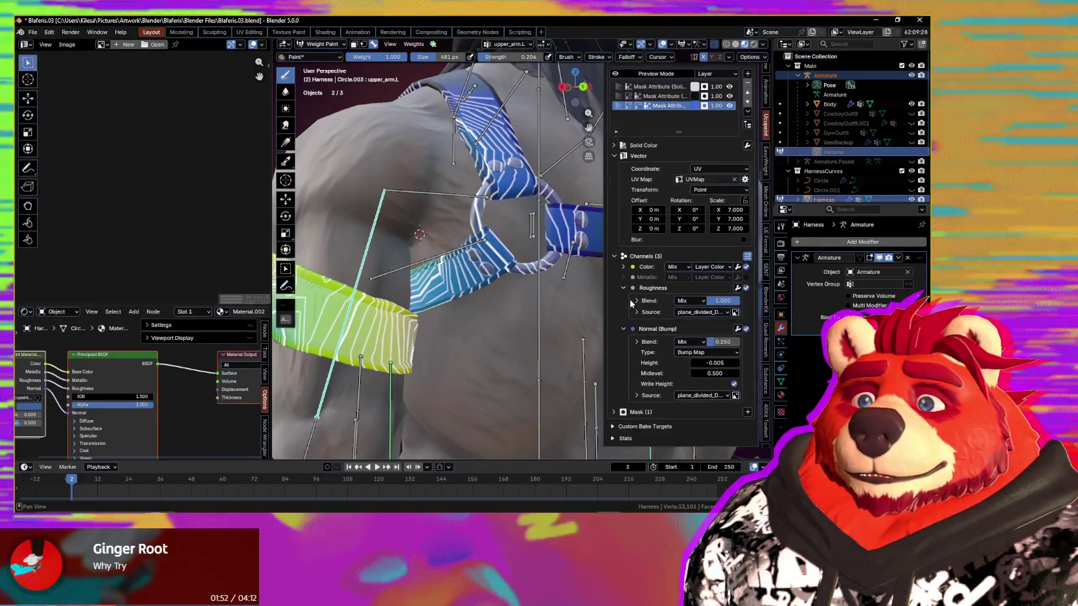
{"action": "left_click", "coordinate": [746, 329]}
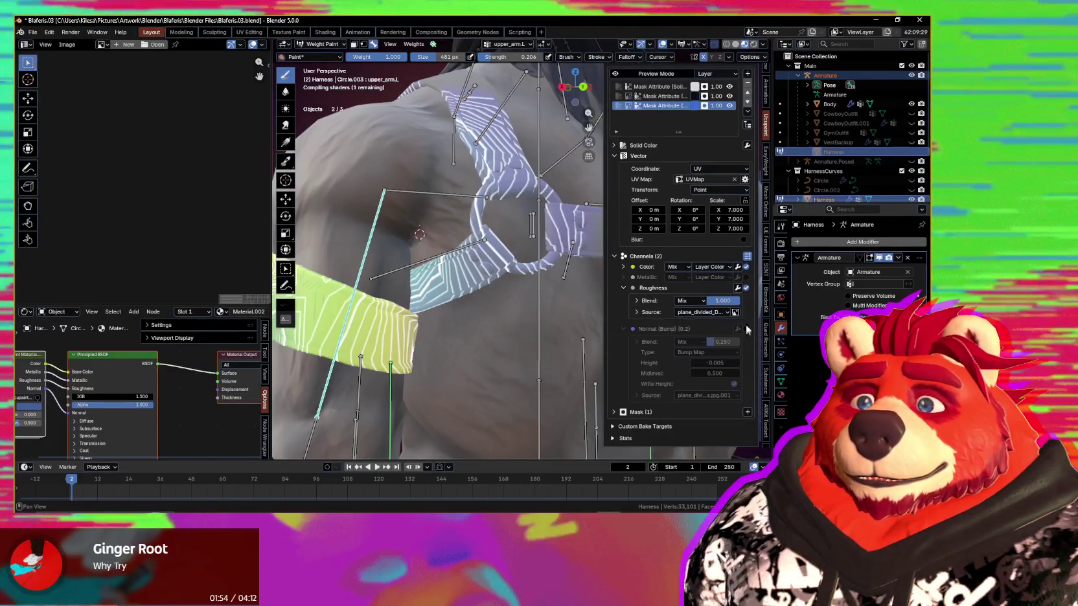
{"action": "left_click", "coordinate": [747, 288]}
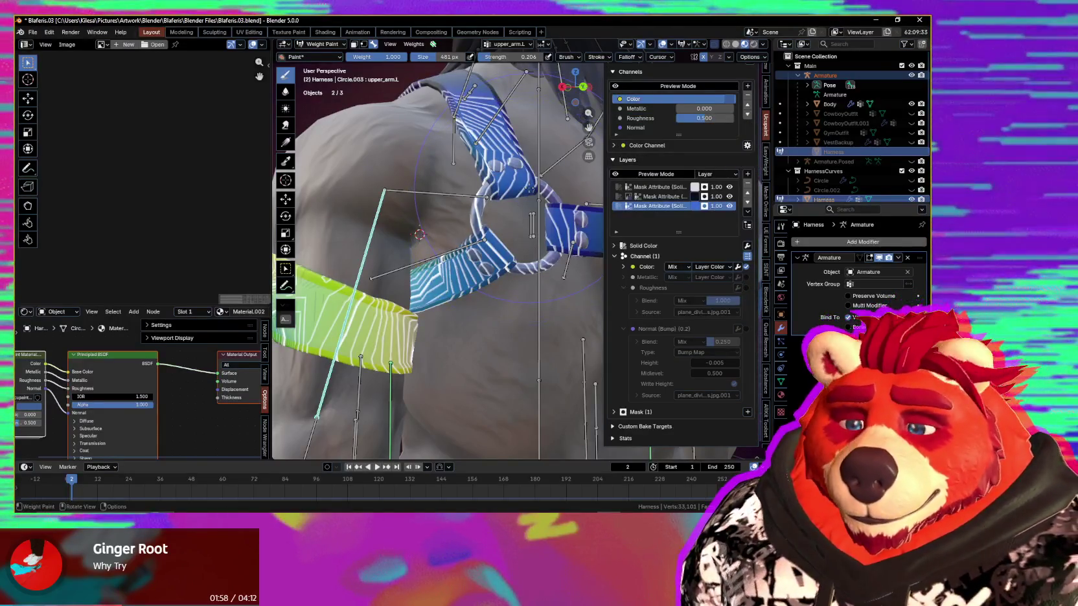
{"action": "middle_click_drag", "start_coordinate": [519, 186], "coordinate": [538, 188]}
- Close the layer settings panel and view the whole harness from the back
{"action": "key", "text": "n"}
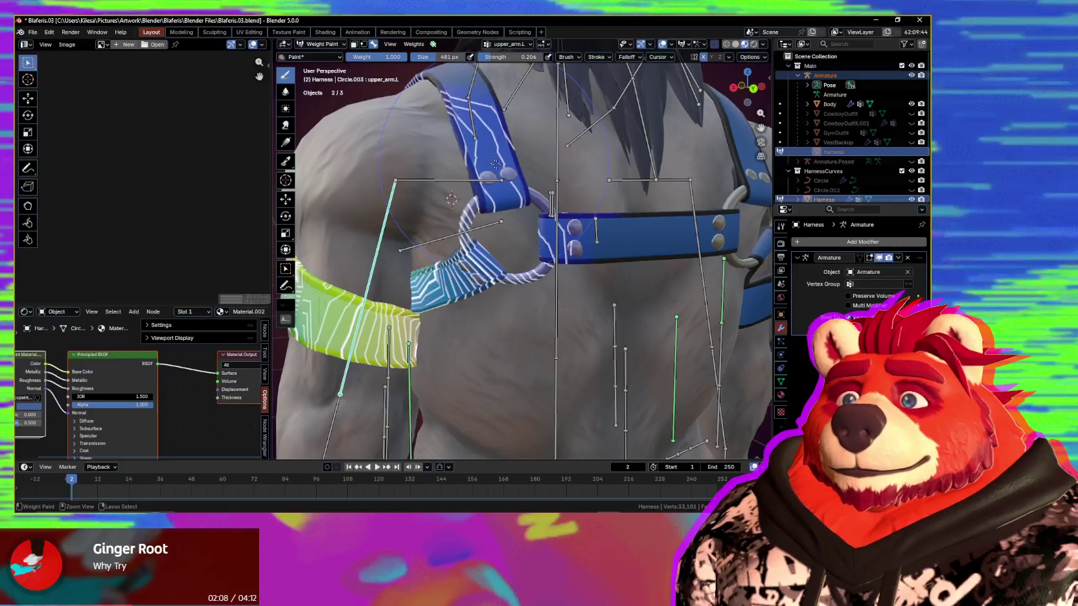
{"action": "scroll", "coordinate": [519, 194], "scroll_direction": "up", "scroll_amount": 2}
{"action": "scroll", "coordinate": [505, 221], "scroll_direction": "up", "scroll_amount": 2}
{"action": "scroll", "coordinate": [482, 257], "scroll_direction": "up", "scroll_amount": 2}
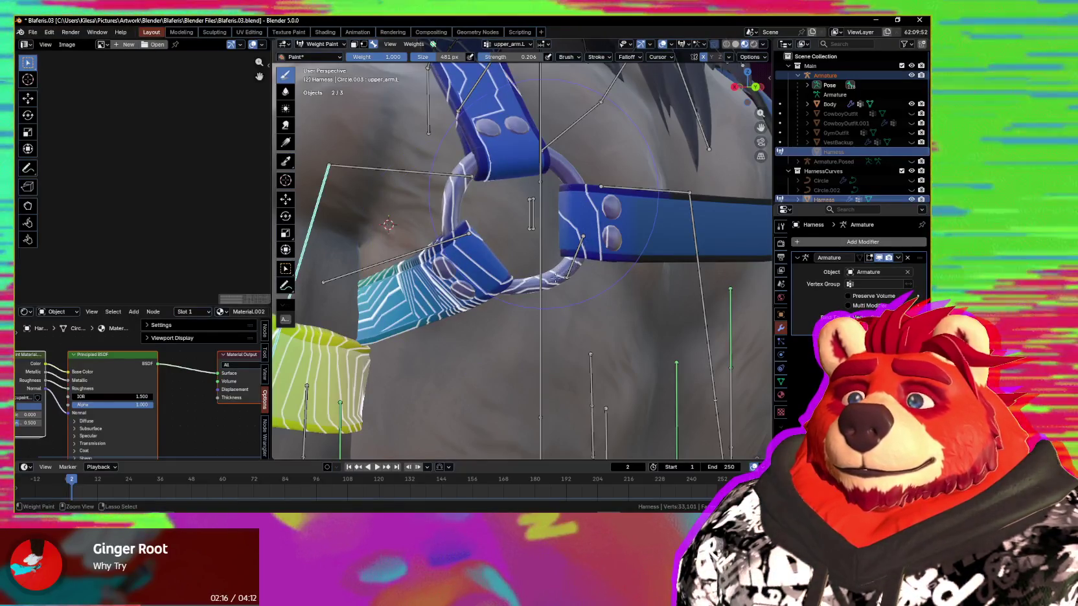
{"action": "scroll", "coordinate": [569, 269], "scroll_direction": "down", "scroll_amount": 3}
{"action": "mouse_move", "coordinate": [569, 269]}
{"action": "middle_mouse_down"}
{"action": "mouse_move", "coordinate": [544, 256]}
{"action": "mouse_move", "coordinate": [482, 313]}
{"action": "middle_mouse_up"}
{"action": "scroll", "coordinate": [544, 256], "scroll_direction": "down", "scroll_amount": 3}
- Hide overlays, try a quick upper-arm rotation, cancel it, and restore overlays
{"action": "key", "text": "shift+alt+z"}
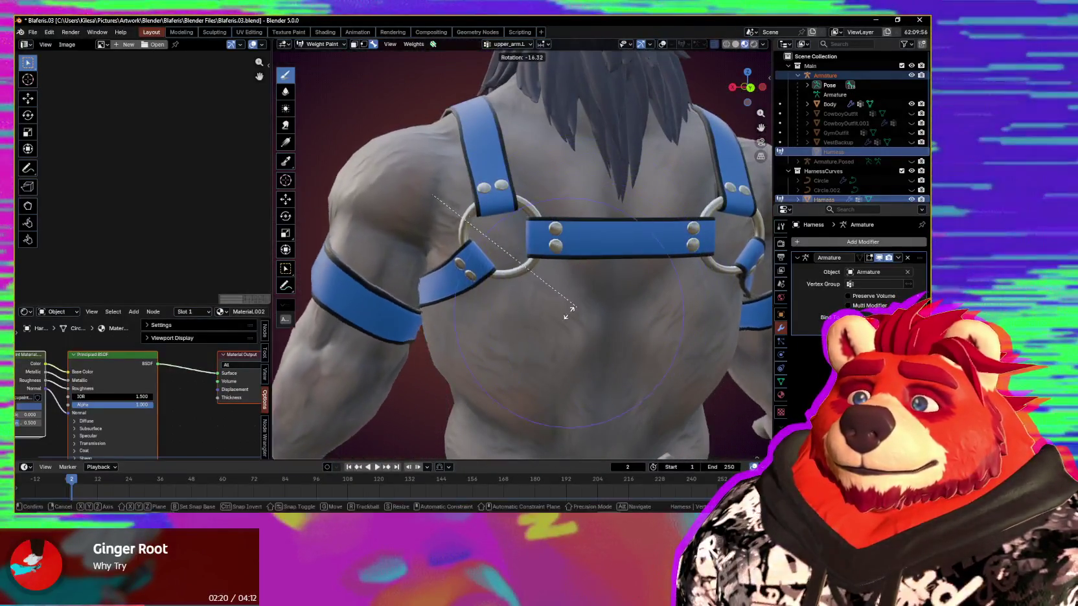
{"action": "key", "text": "r"}
{"action": "key", "text": "Escape"}
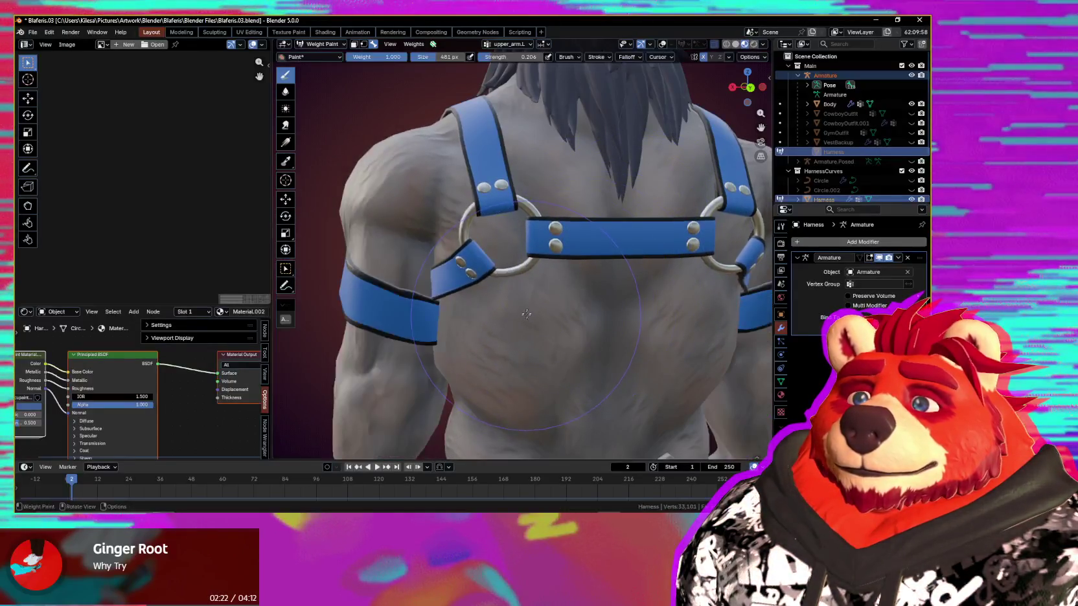
{"action": "scroll", "coordinate": [507, 310], "scroll_direction": "up", "scroll_amount": 5}
{"action": "key", "text": "shift+alt+z"}
- Paint weights onto the yellow arm band
{"action": "middle_click_drag", "start_coordinate": [507, 310], "coordinate": [471, 295]}
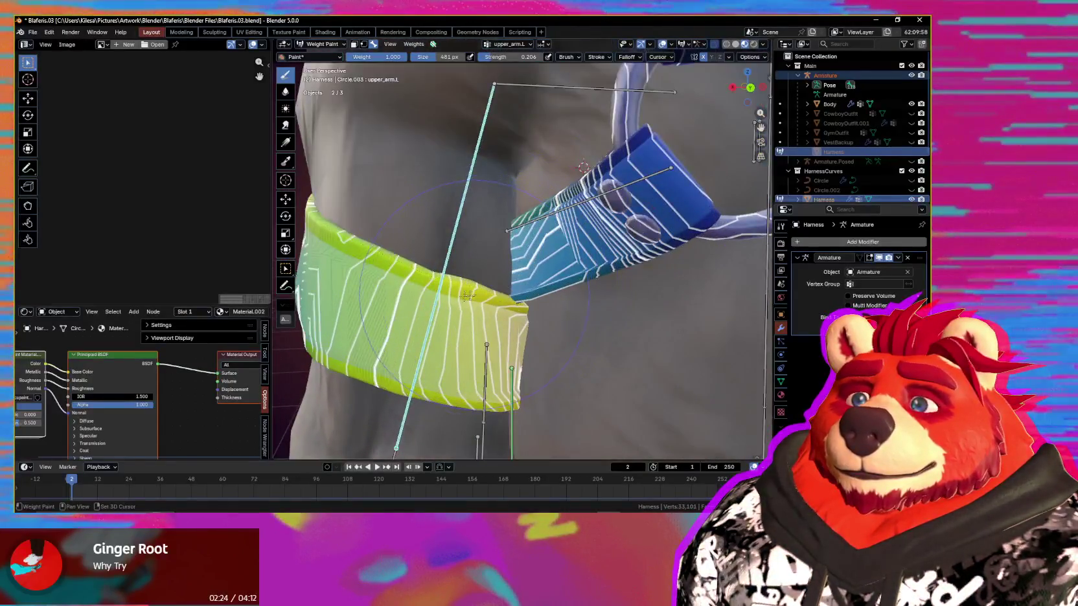
{"action": "left_click_drag", "start_coordinate": [446, 290], "coordinate": [528, 293]}
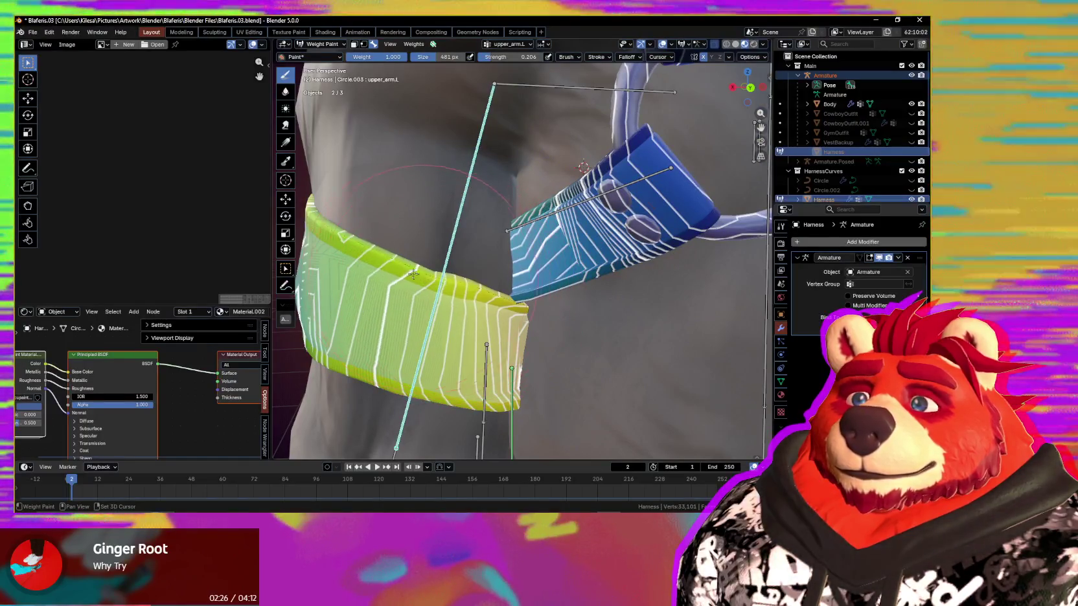
{"action": "middle_click_drag", "start_coordinate": [582, 285], "coordinate": [594, 260]}
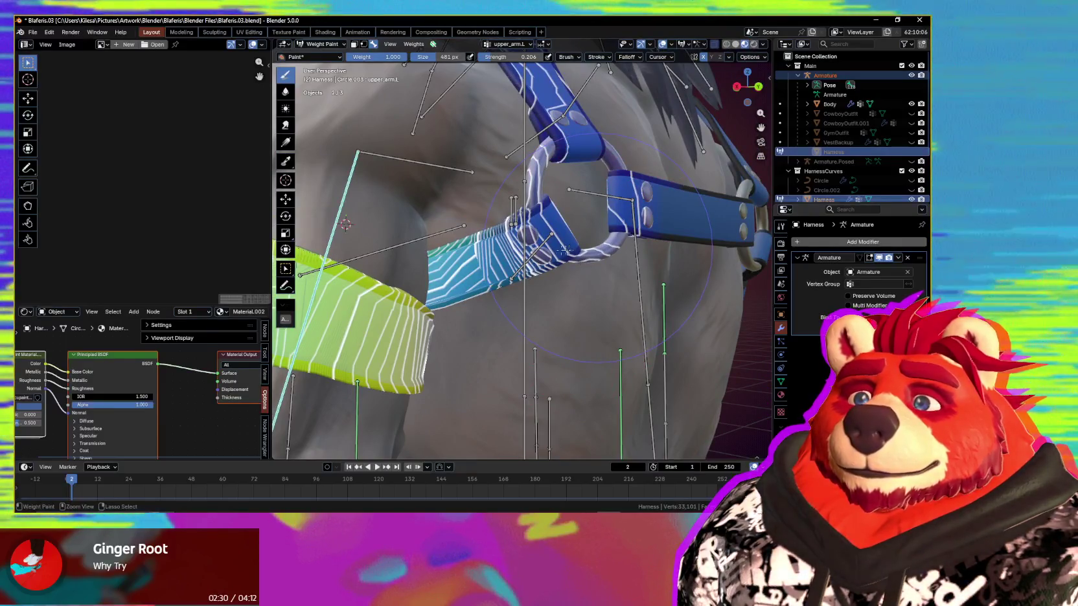
{"action": "mouse_move", "coordinate": [579, 260]}
{"action": "middle_mouse_down"}
{"action": "mouse_move", "coordinate": [590, 283]}
{"action": "mouse_move", "coordinate": [687, 297]}
{"action": "middle_mouse_up"}
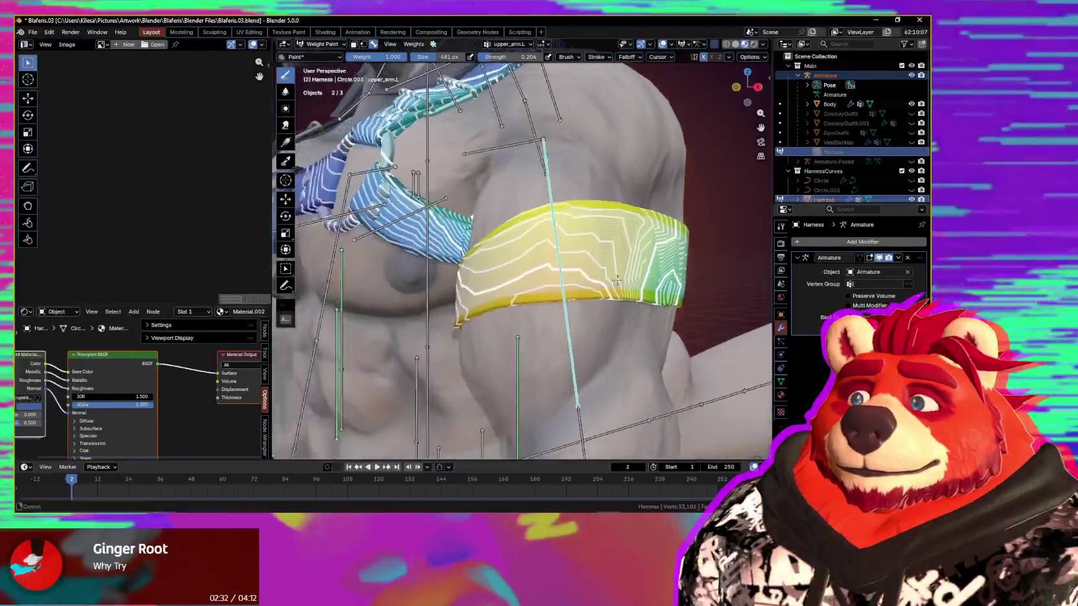
- Rotate the upper_arm.L bone about 45.5° to test the strap deformation
{"action": "key", "text": "r"}
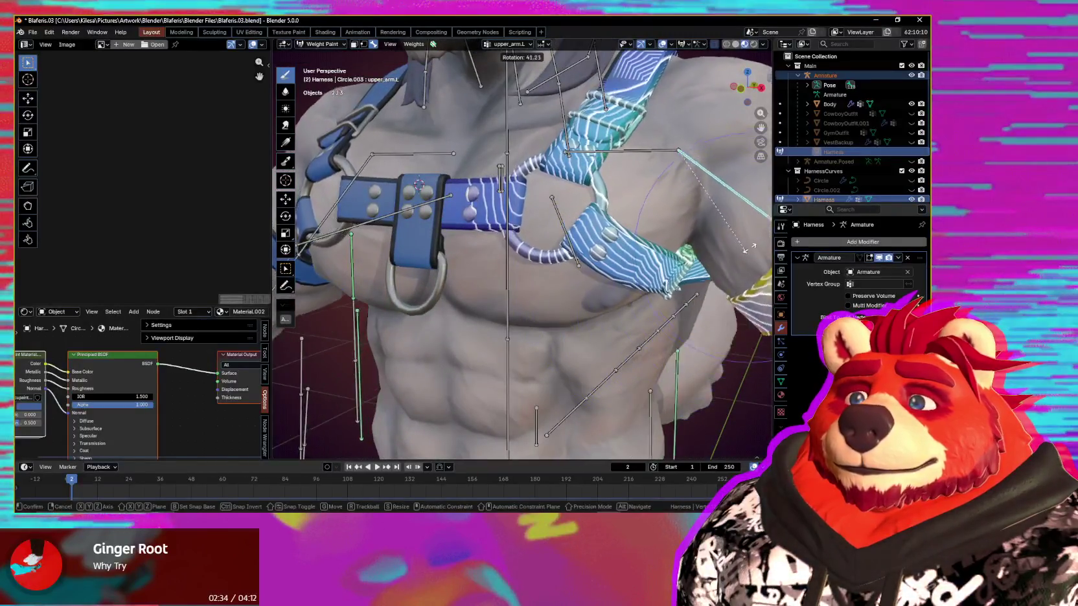
{"action": "right_click", "coordinate": [715, 225]}
{"action": "mouse_move", "coordinate": [700, 246]}
{"action": "middle_mouse_down"}
{"action": "mouse_move", "coordinate": [600, 285]}
{"action": "mouse_move", "coordinate": [680, 253]}
{"action": "mouse_move", "coordinate": [622, 221]}
{"action": "middle_mouse_up"}
{"action": "key", "text": "r"}
{"action": "left_click", "coordinate": [644, 231]}
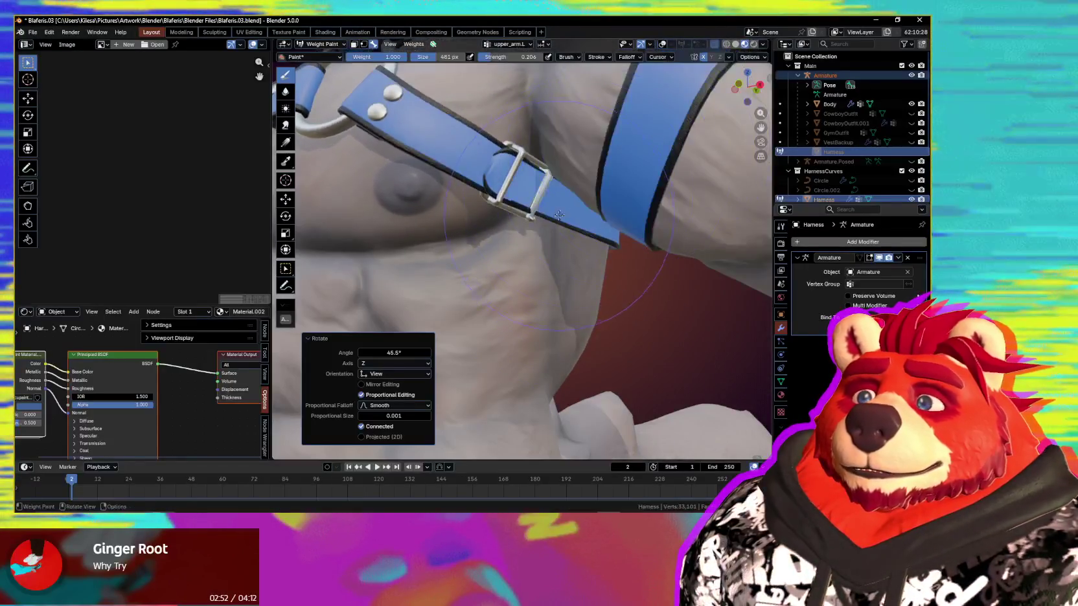
- Reset the arm rotation and smooth the weights on the shoulder strap
{"action": "right_click", "coordinate": [613, 293]}
{"action": "key", "text": "r"}
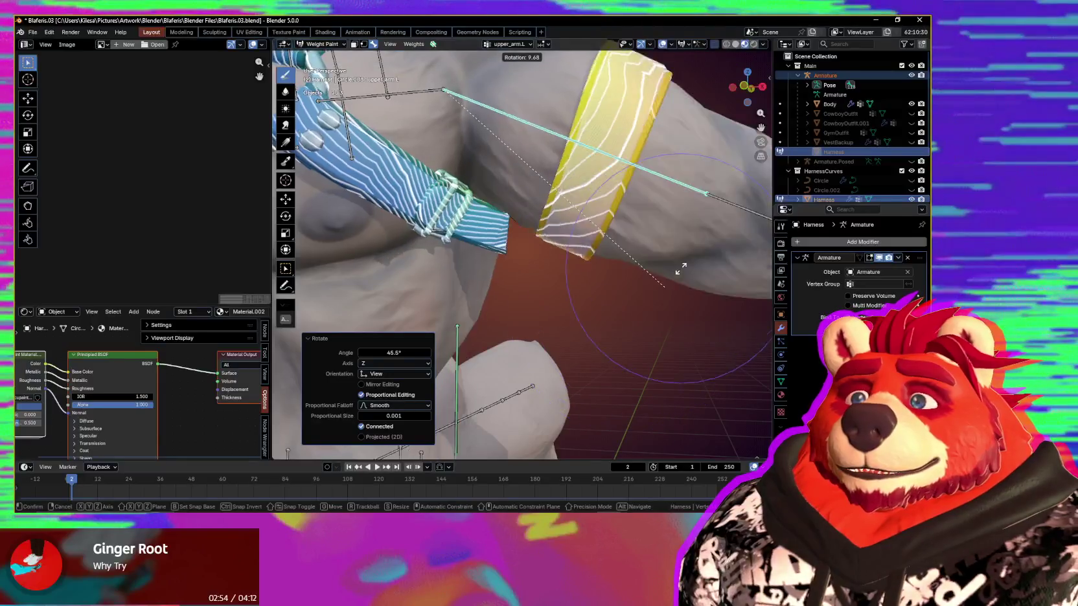
{"action": "mouse_move", "coordinate": [589, 228]}
{"action": "middle_mouse_down"}
{"action": "mouse_move", "coordinate": [509, 279]}
{"action": "mouse_move", "coordinate": [546, 279]}
{"action": "mouse_move", "coordinate": [520, 260]}
{"action": "middle_mouse_up"}
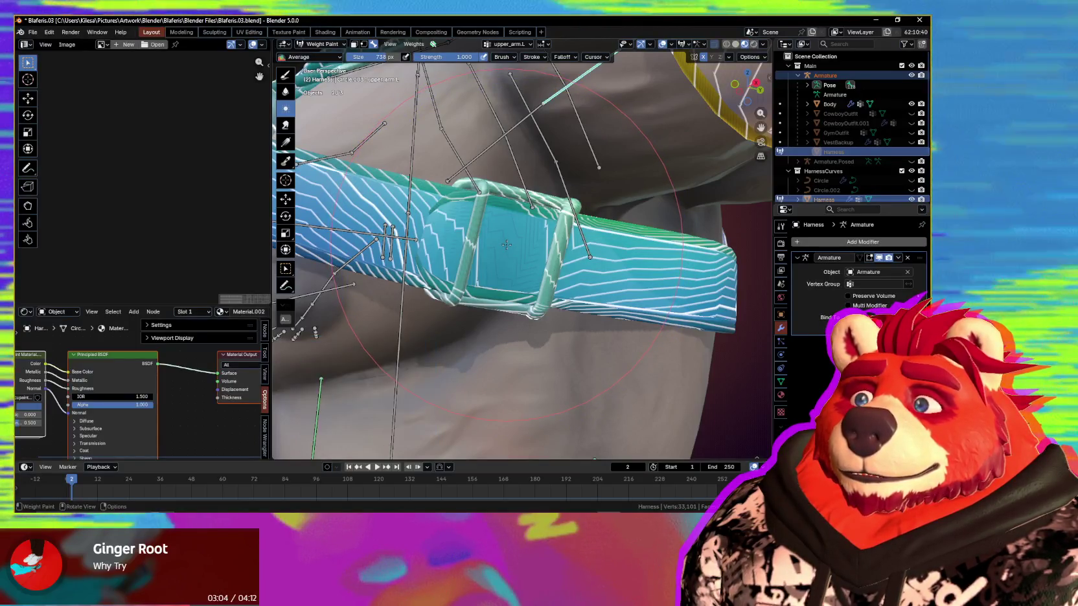
{"action": "left_click_drag", "start_coordinate": [504, 244], "coordinate": [512, 246]}
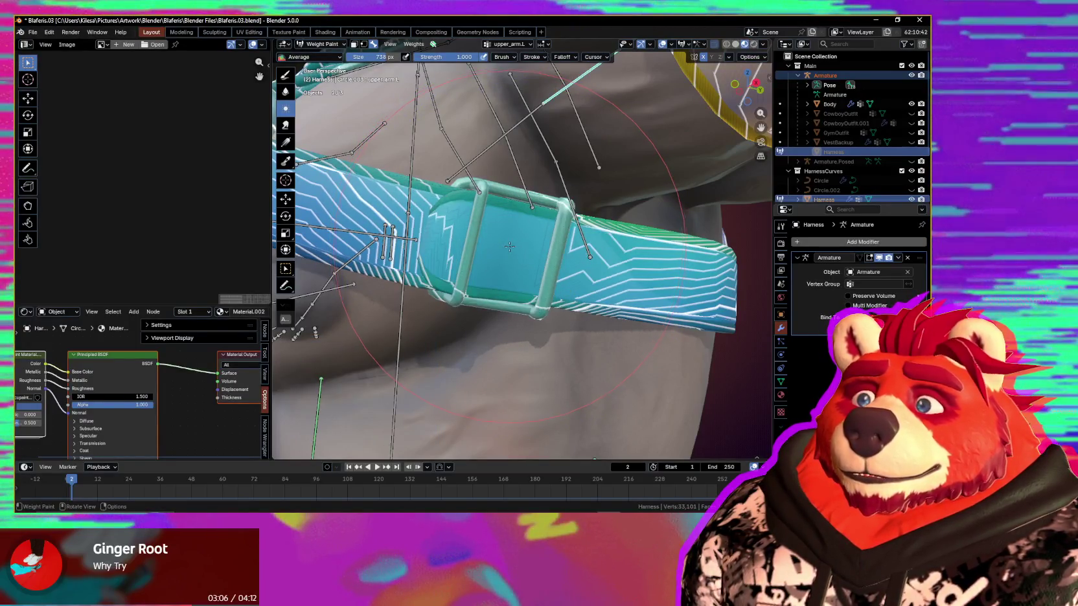
- Rotate the upper arm again to check the band deformation near the strap buckle
{"action": "middle_click_drag", "start_coordinate": [510, 246], "coordinate": [670, 340]}
{"action": "key", "text": "r"}
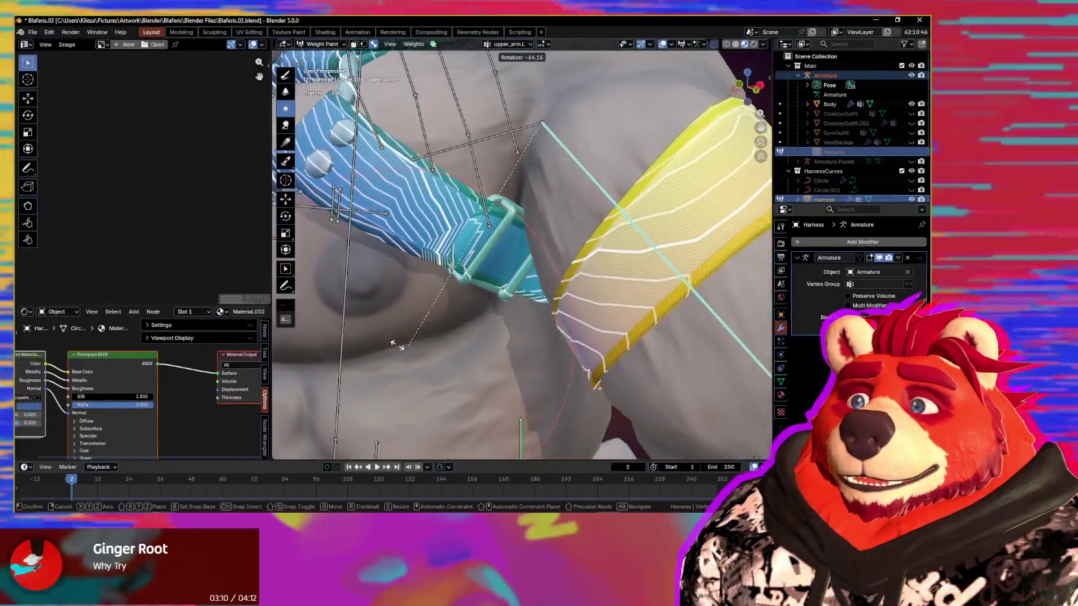
{"action": "left_click", "coordinate": [332, 329]}
{"action": "middle_click_drag", "start_coordinate": [332, 329], "coordinate": [518, 243]}
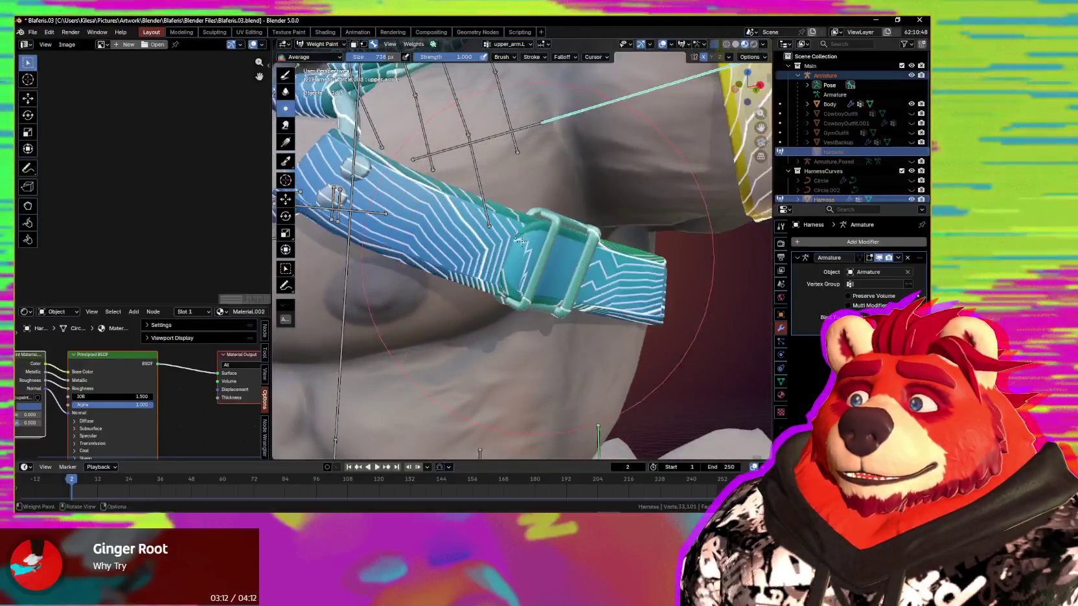
{"action": "middle_click_drag", "start_coordinate": [518, 243], "coordinate": [511, 225]}
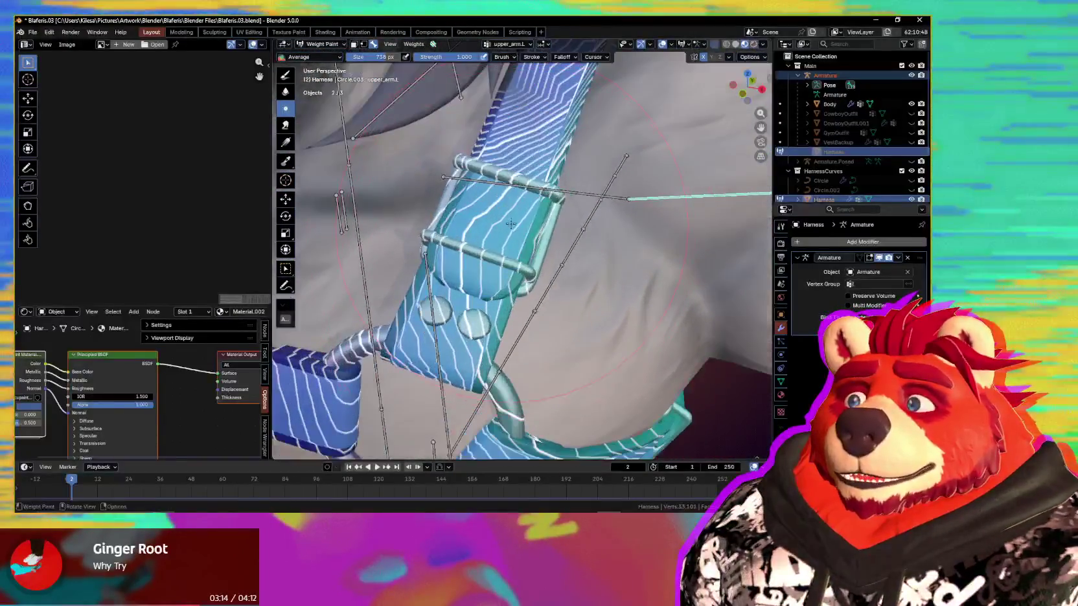
- Repaint the buckle strap and ring straps with a 627 px brush so they follow the arm
{"action": "left_click", "coordinate": [506, 215]}
{"action": "left_click", "coordinate": [503, 203]}
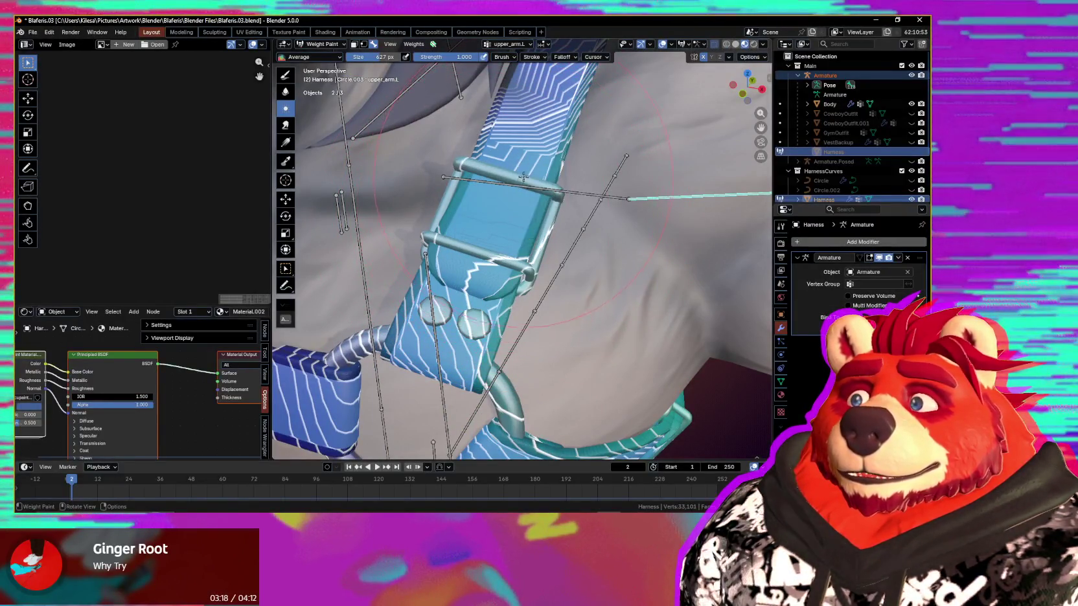
{"action": "scroll", "coordinate": [601, 258], "scroll_direction": "down", "scroll_amount": 3}
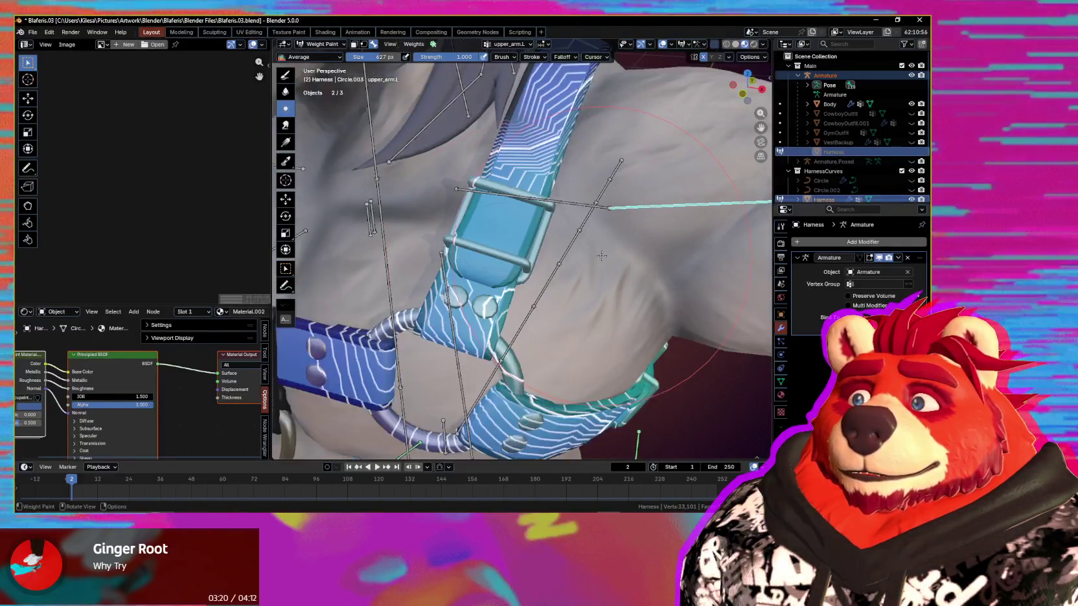
{"action": "middle_click_drag", "start_coordinate": [601, 257], "coordinate": [557, 244]}
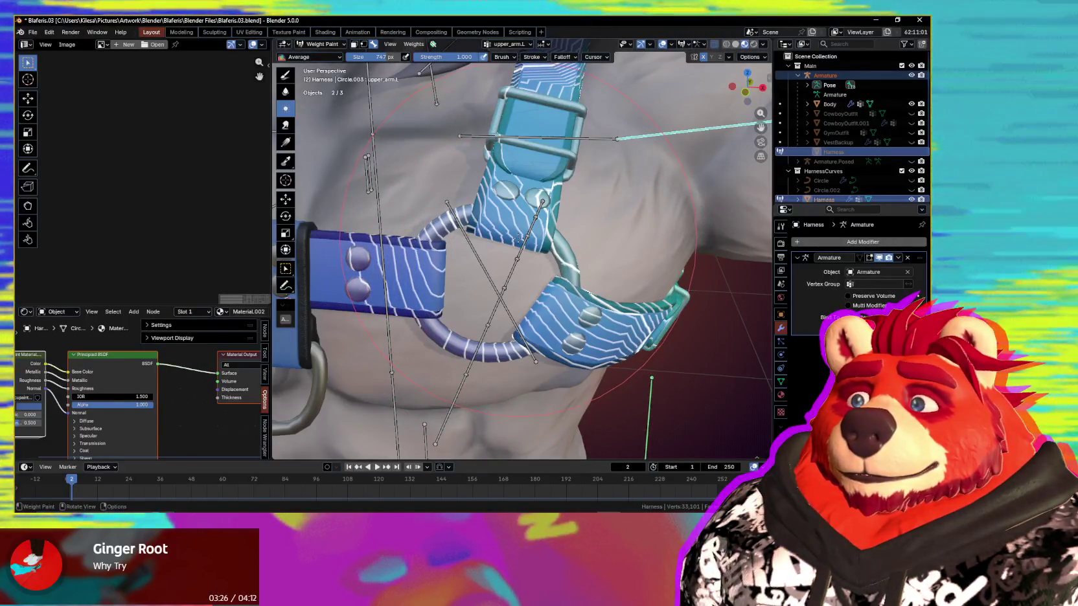
{"action": "left_click_drag", "start_coordinate": [519, 243], "coordinate": [430, 289]}
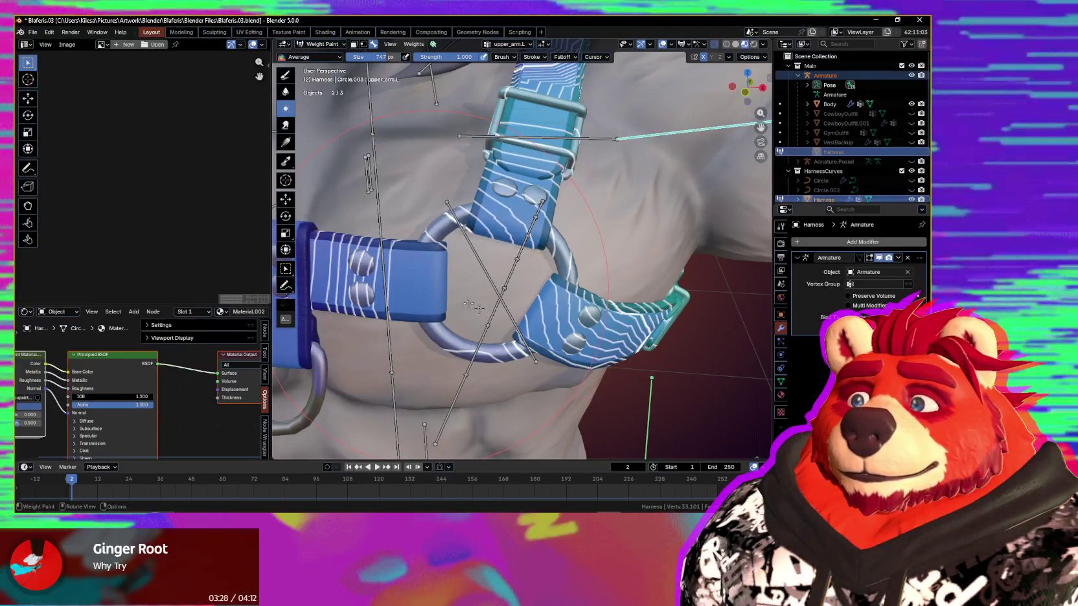
{"action": "scroll", "coordinate": [518, 311], "scroll_direction": "down", "scroll_amount": 4}
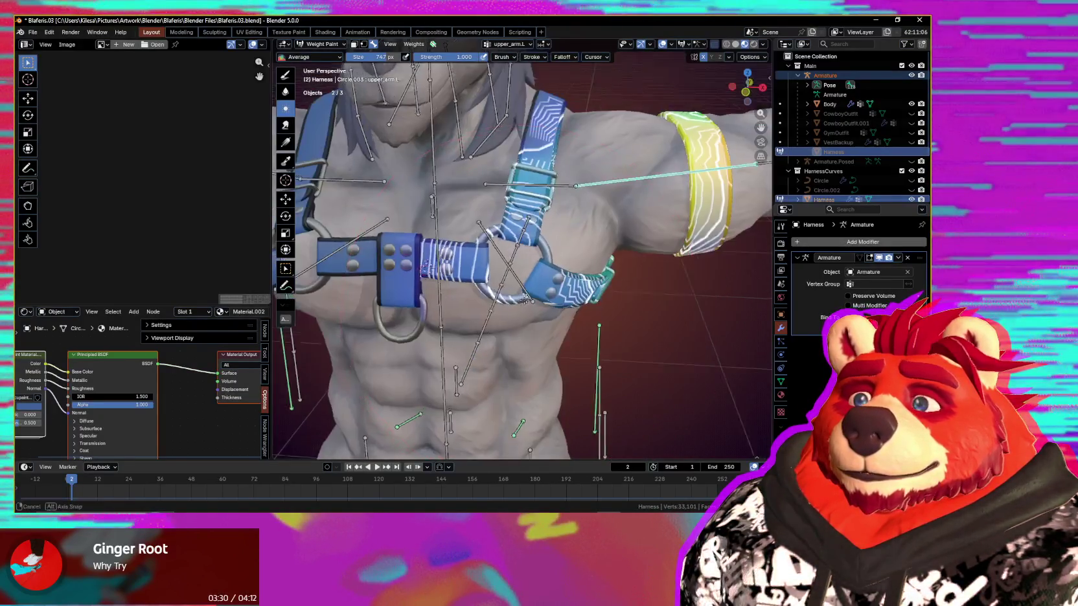
- Confirm the upper-arm test rotation and resize the brush to 314, then 537 px
{"action": "key", "text": "r"}
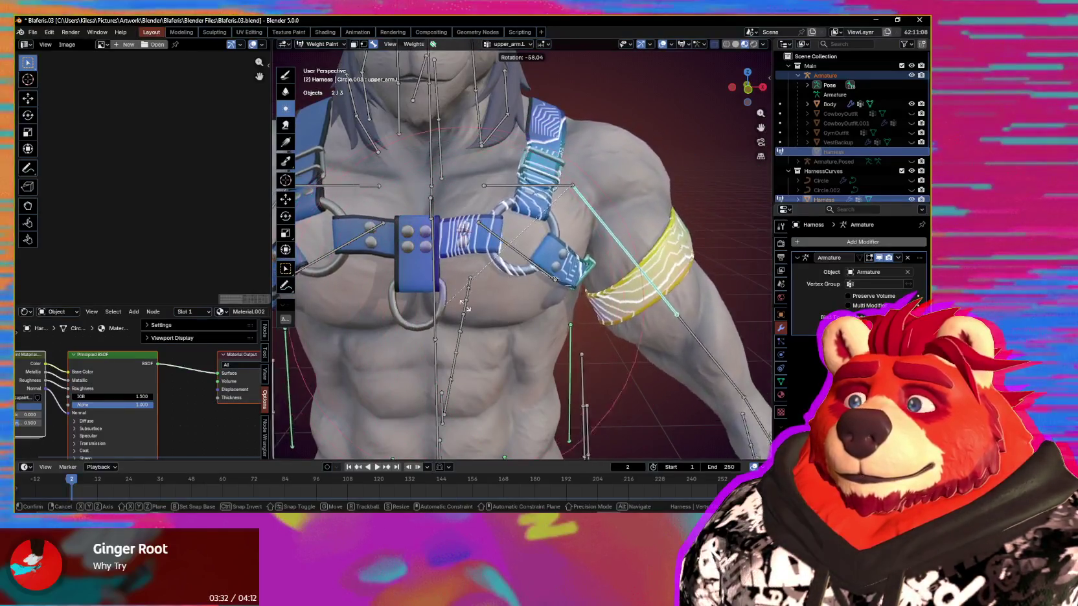
{"action": "left_click", "coordinate": [453, 241]}
{"action": "scroll", "coordinate": [453, 241], "scroll_direction": "up", "scroll_amount": 2}
{"action": "key", "text": "f"}
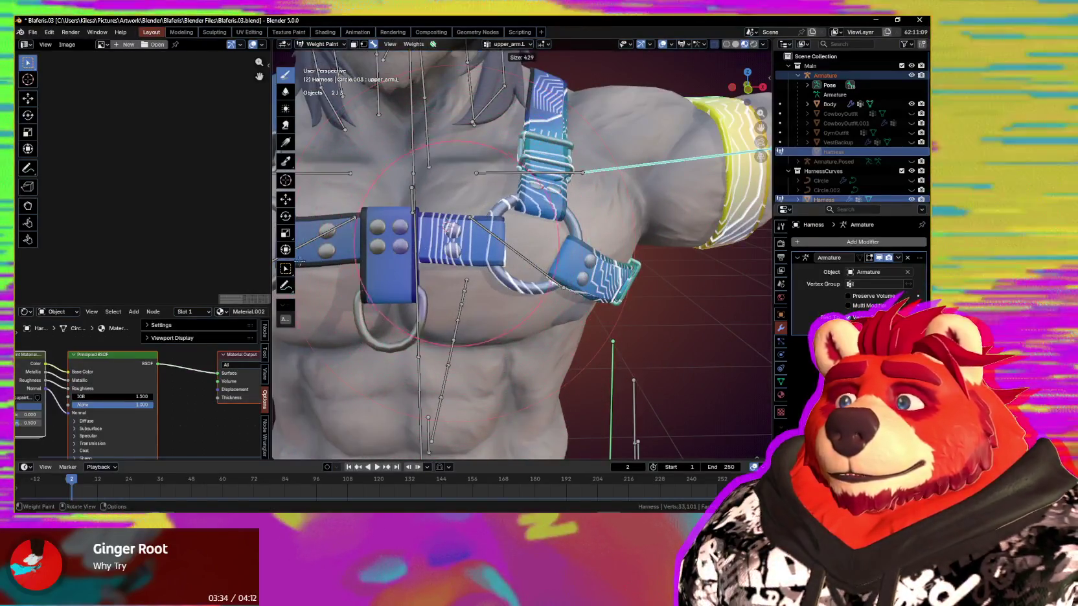
{"action": "left_click", "coordinate": [445, 226]}
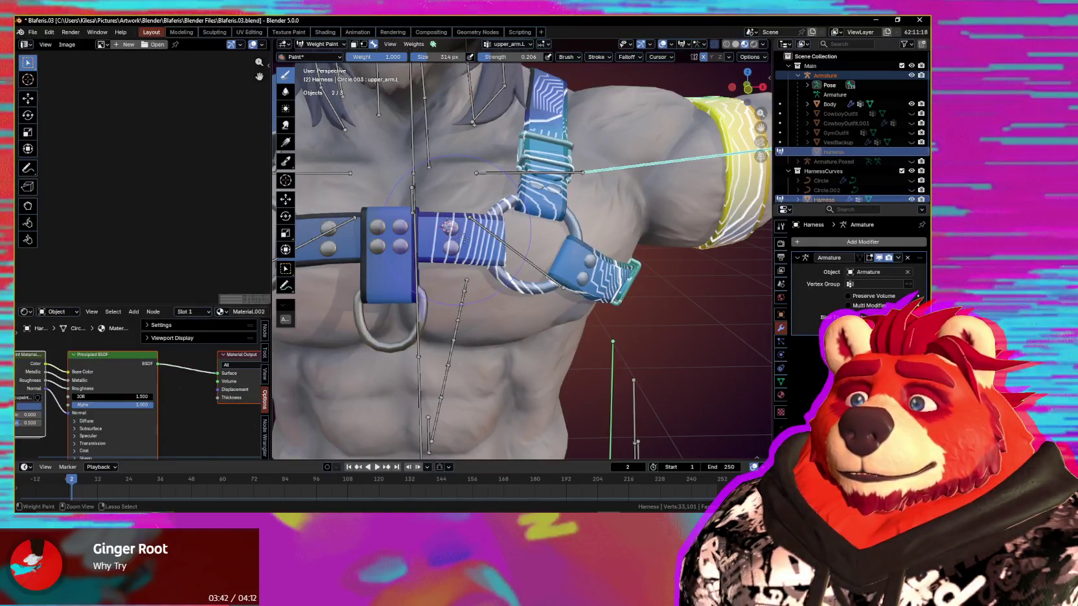
{"action": "left_click", "coordinate": [559, 257]}
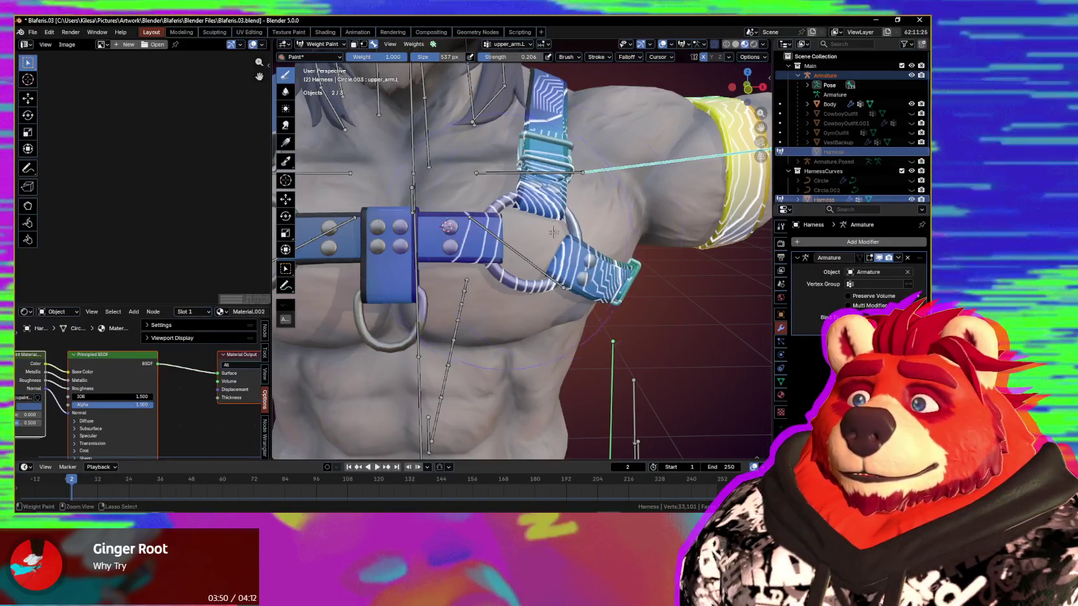
- Try another arm rotation, cancel it, and shrink the brush to 310 px
{"action": "middle_click_drag", "start_coordinate": [553, 230], "coordinate": [584, 285]}
{"action": "key", "text": "r"}
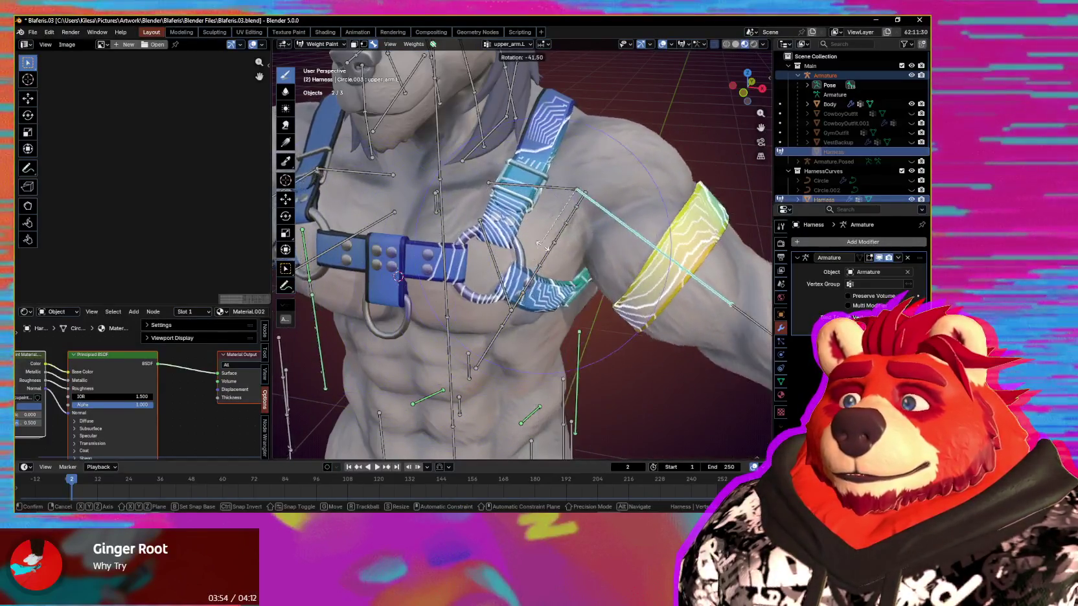
{"action": "right_click", "coordinate": [533, 247]}
{"action": "middle_click_drag", "start_coordinate": [533, 247], "coordinate": [515, 254]}
{"action": "left_click", "coordinate": [518, 242]}
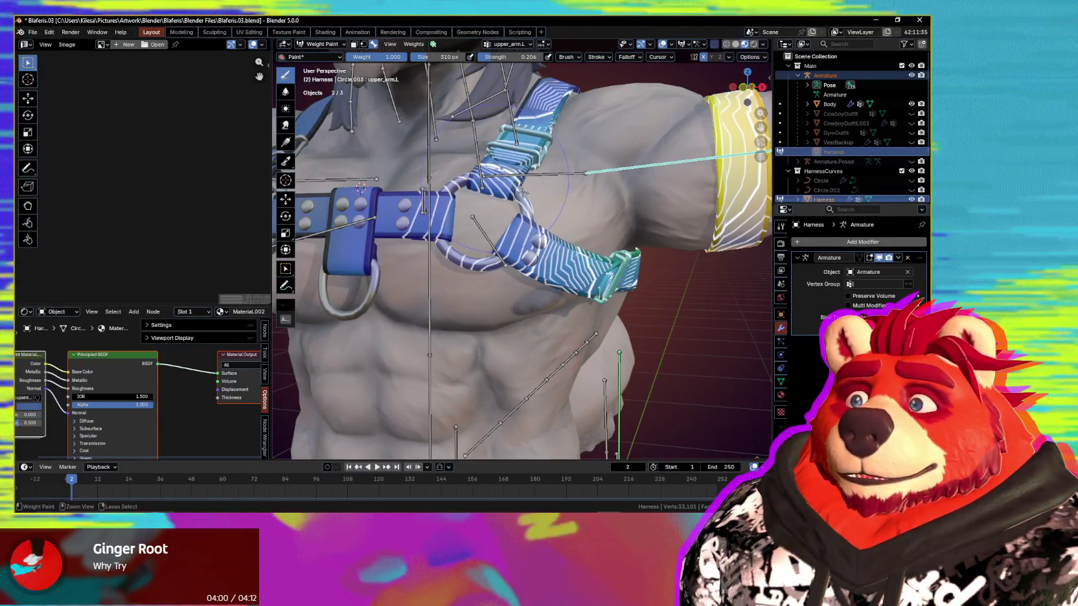
- Orbit around the chest harness to inspect the ring strap from several angles
{"action": "middle_click_drag", "start_coordinate": [506, 183], "coordinate": [522, 211]}
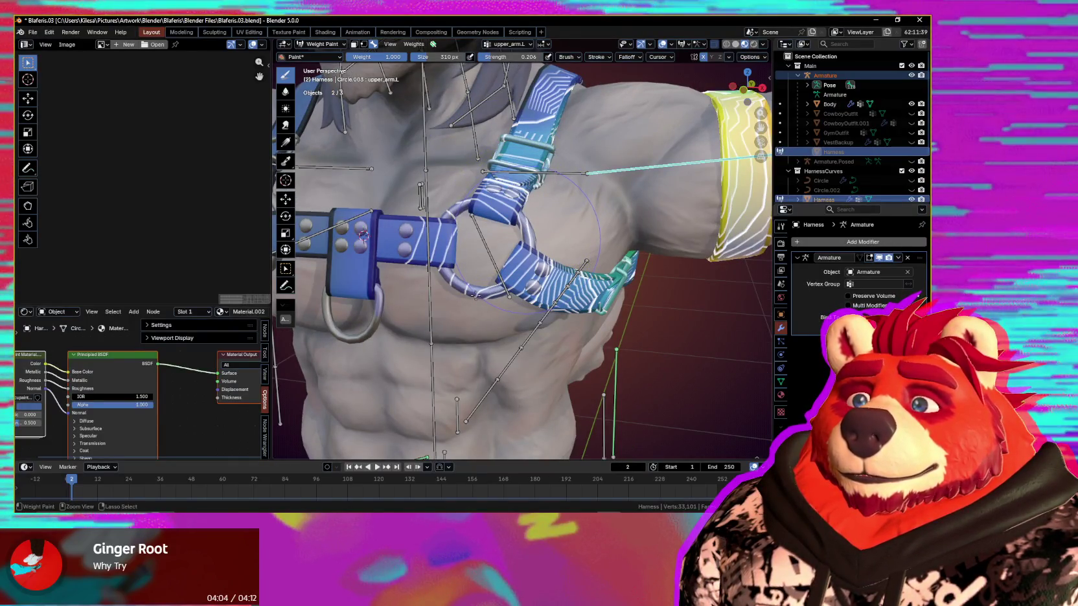
{"action": "middle_click_drag", "start_coordinate": [484, 294], "coordinate": [497, 237]}
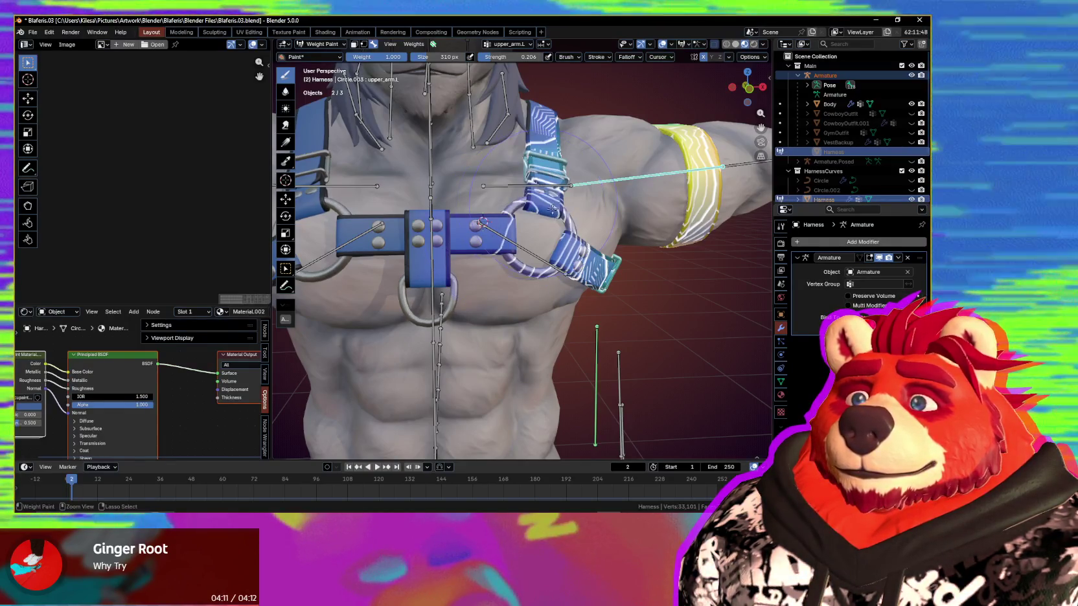
{"action": "middle_click_drag", "start_coordinate": [482, 221], "coordinate": [440, 238]}
{"action": "scroll", "coordinate": [541, 200], "scroll_direction": "up", "scroll_amount": 2}
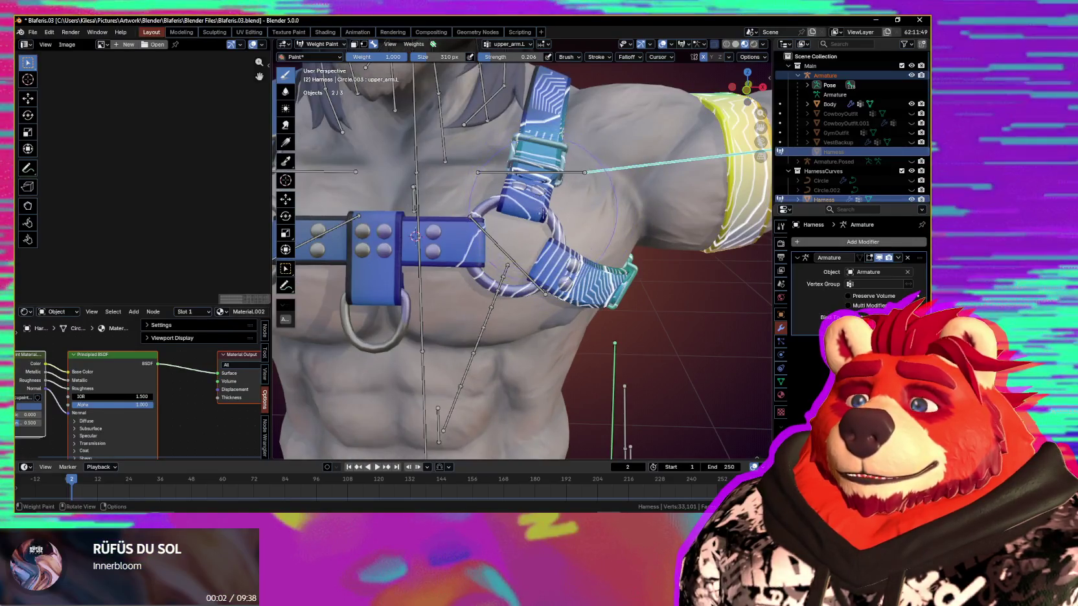
{"action": "scroll", "coordinate": [543, 211], "scroll_direction": "up", "scroll_amount": 3}
{"action": "middle_click_drag", "start_coordinate": [543, 211], "coordinate": [648, 274]}
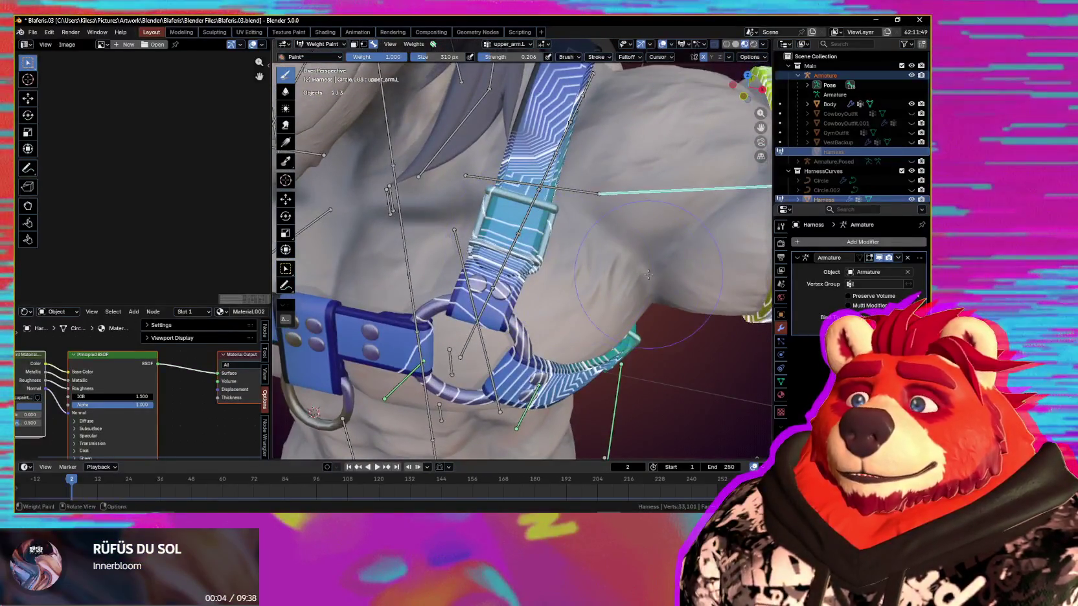
- Undo the last stroke and enlarge the brush to 447 px
{"action": "left_click_drag", "start_coordinate": [648, 274], "coordinate": [583, 253]}
{"action": "key", "text": "ctrl+z"}
{"action": "key", "text": "f"}
{"action": "left_click", "coordinate": [515, 225]}
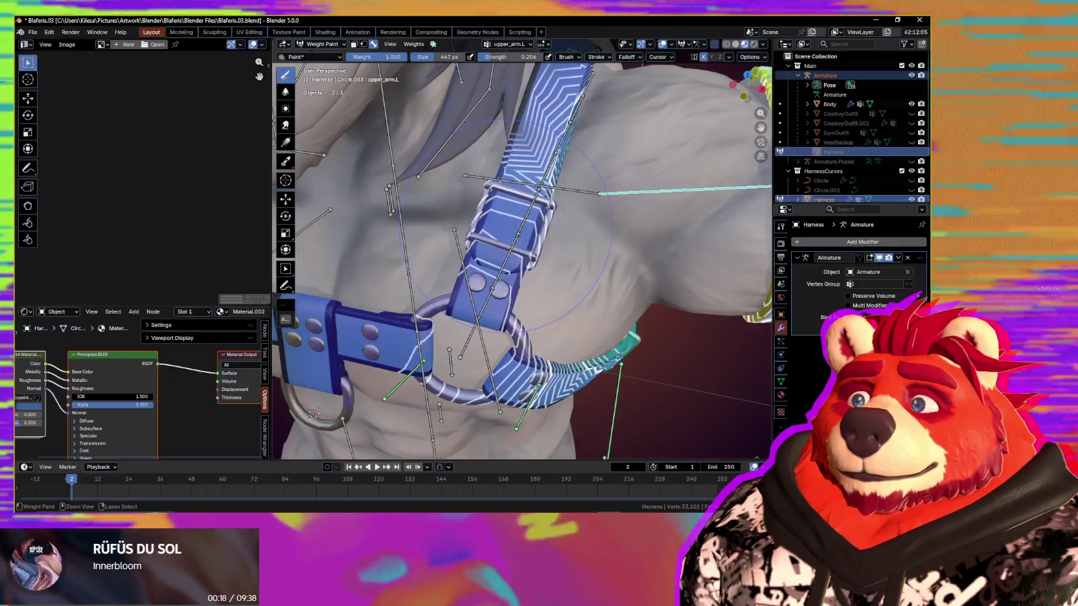
- View the chest from a new angle and try a downward arm rotation, cancelling it
{"action": "scroll", "coordinate": [512, 273], "scroll_direction": "down", "scroll_amount": 3}
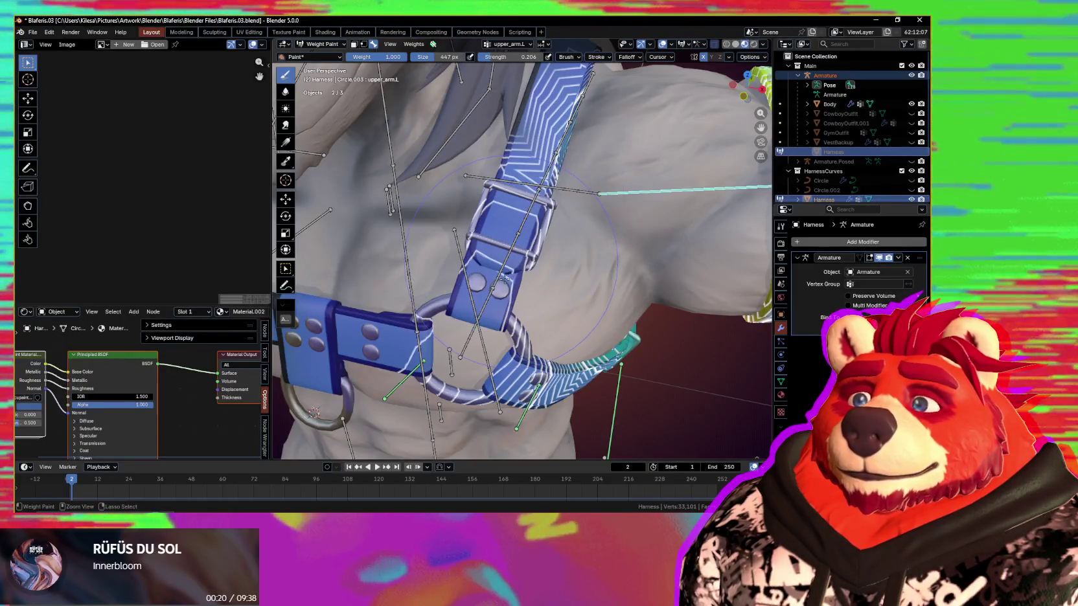
{"action": "middle_click_drag", "start_coordinate": [511, 272], "coordinate": [511, 264]}
{"action": "scroll", "coordinate": [511, 264], "scroll_direction": "up", "scroll_amount": 3}
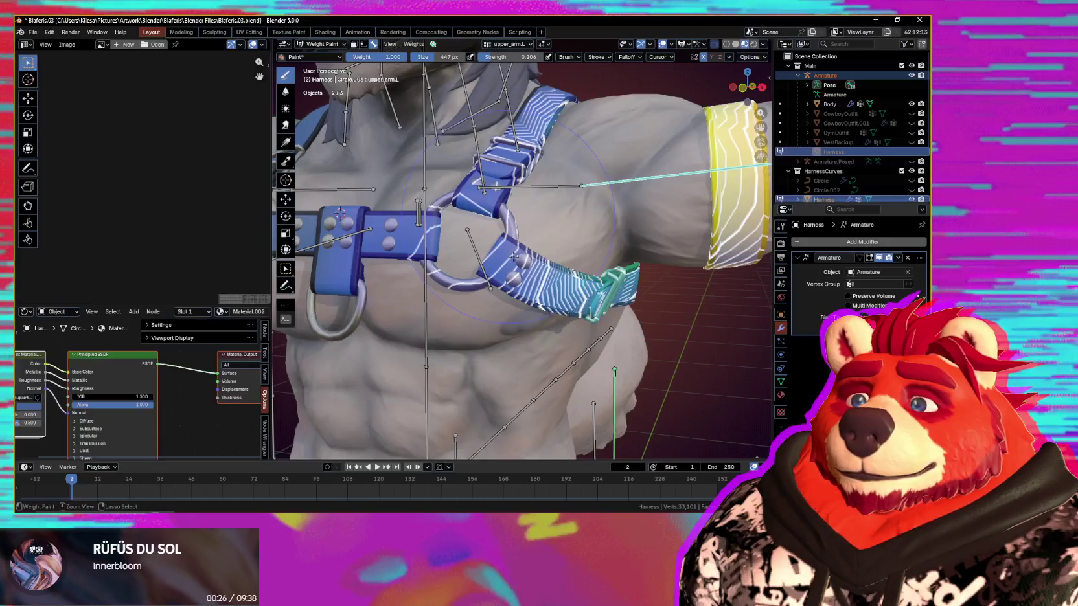
{"action": "scroll", "coordinate": [514, 257], "scroll_direction": "down", "scroll_amount": 3}
{"action": "middle_click_drag", "start_coordinate": [513, 257], "coordinate": [601, 263]}
{"action": "scroll", "coordinate": [601, 263], "scroll_direction": "up", "scroll_amount": 3}
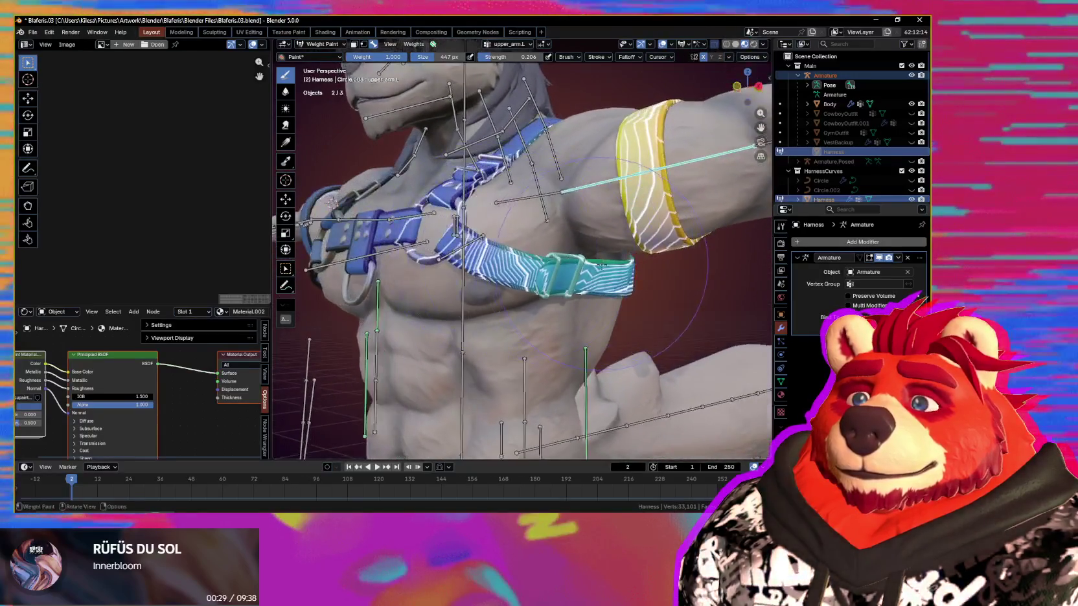
{"action": "key", "text": "r"}
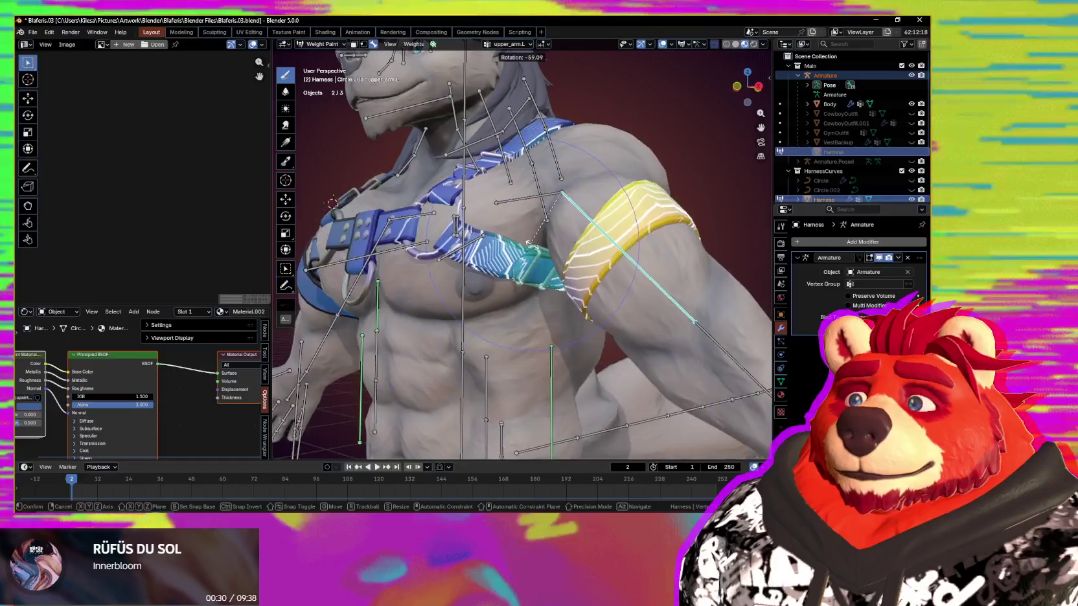
{"action": "key", "text": "Escape"}
- Pose the upper arm with a free trackball rotation as a new test
{"action": "mouse_move", "coordinate": [530, 251]}
{"action": "middle_mouse_down"}
{"action": "mouse_move", "coordinate": [628, 264]}
{"action": "mouse_move", "coordinate": [557, 291]}
{"action": "middle_mouse_up"}
{"action": "key", "text": "r"}
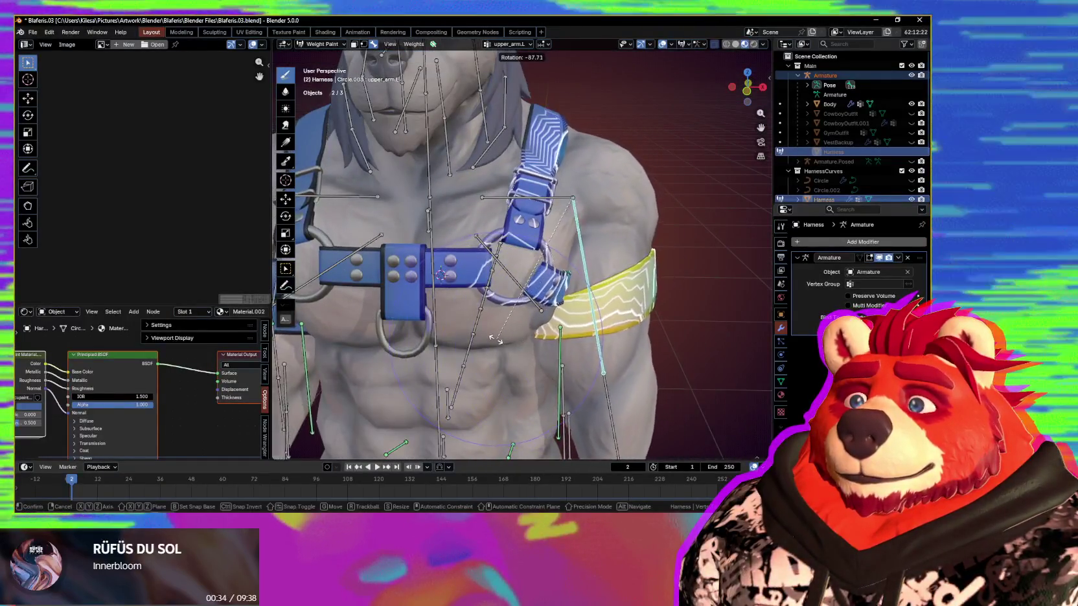
{"action": "key", "text": "r"}
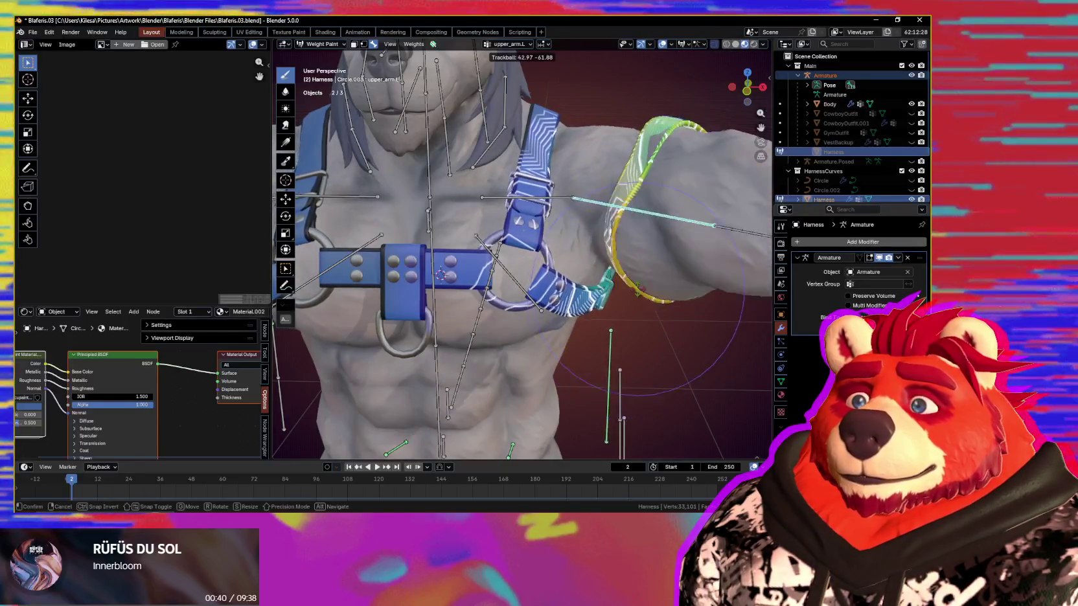
{"action": "left_click", "coordinate": [692, 223]}
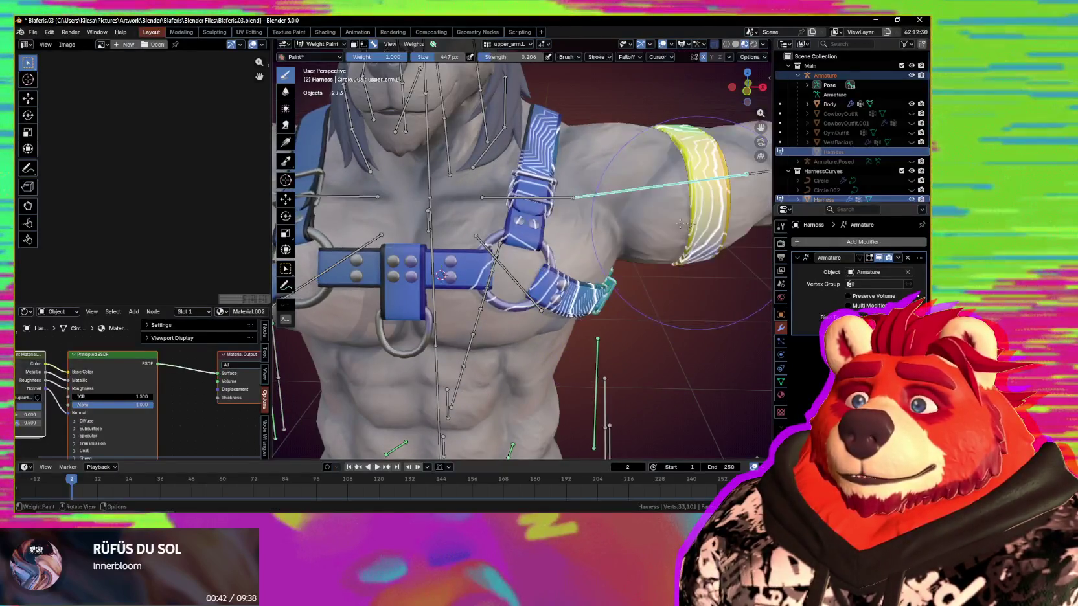
{"action": "middle_click_drag", "start_coordinate": [692, 224], "coordinate": [543, 175]}
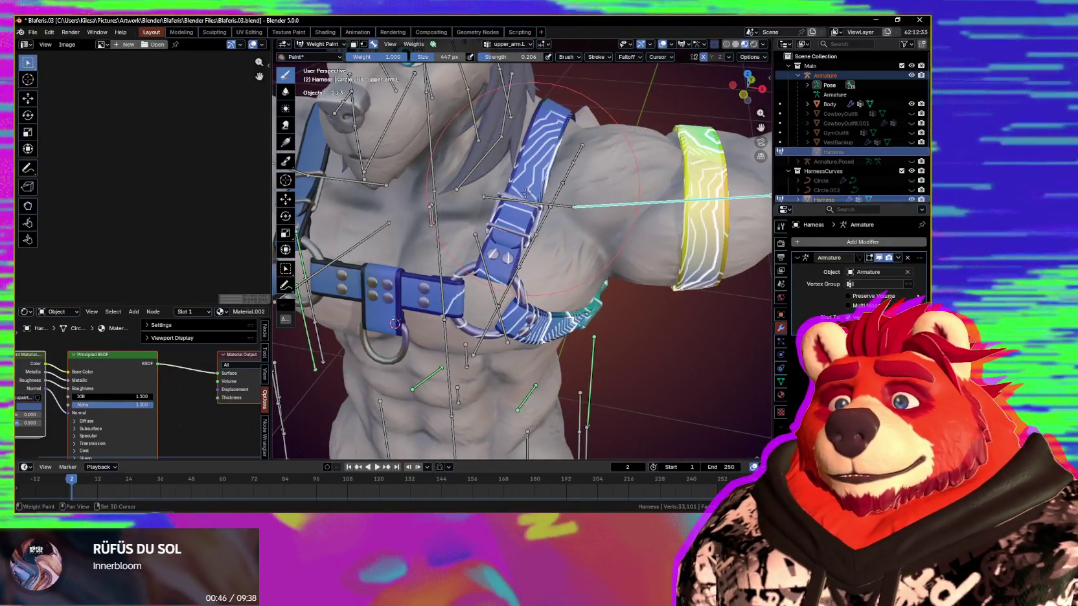
{"action": "middle_click_drag", "start_coordinate": [536, 169], "coordinate": [583, 259]}
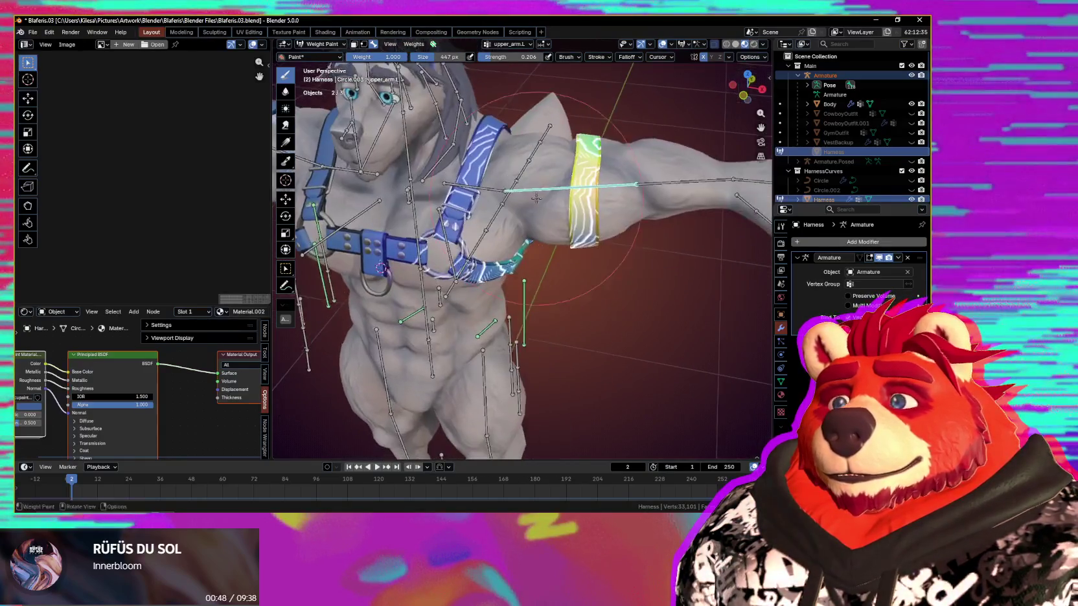
- Rotate the arm about global Z back to -4.05°, then make Chest.L the active bone
{"action": "key", "text": "r"}
{"action": "key", "text": "r"}
{"action": "key", "text": "r"}
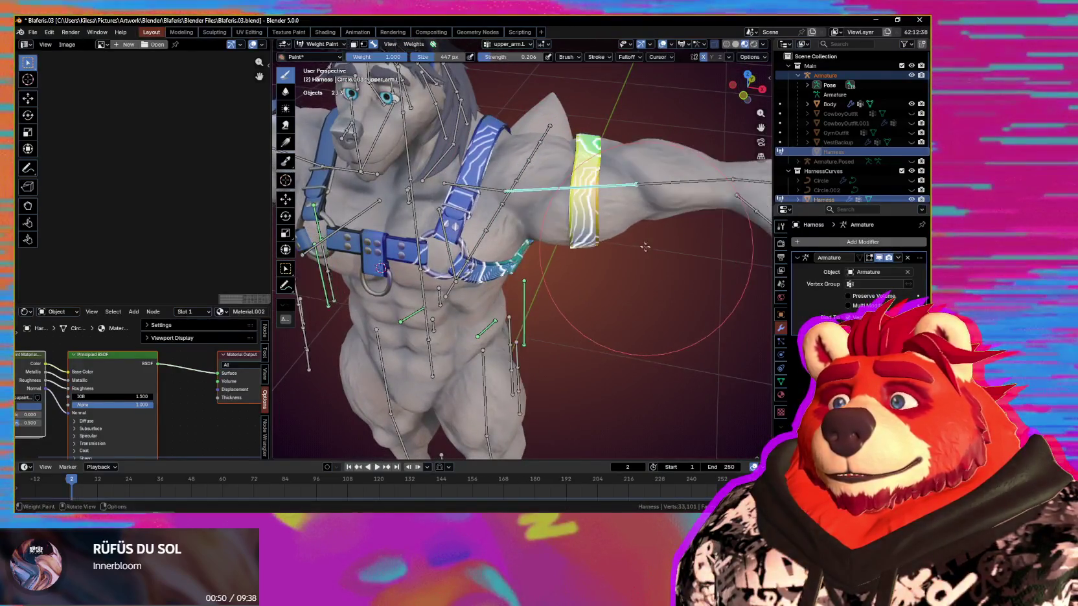
{"action": "key", "text": "z"}
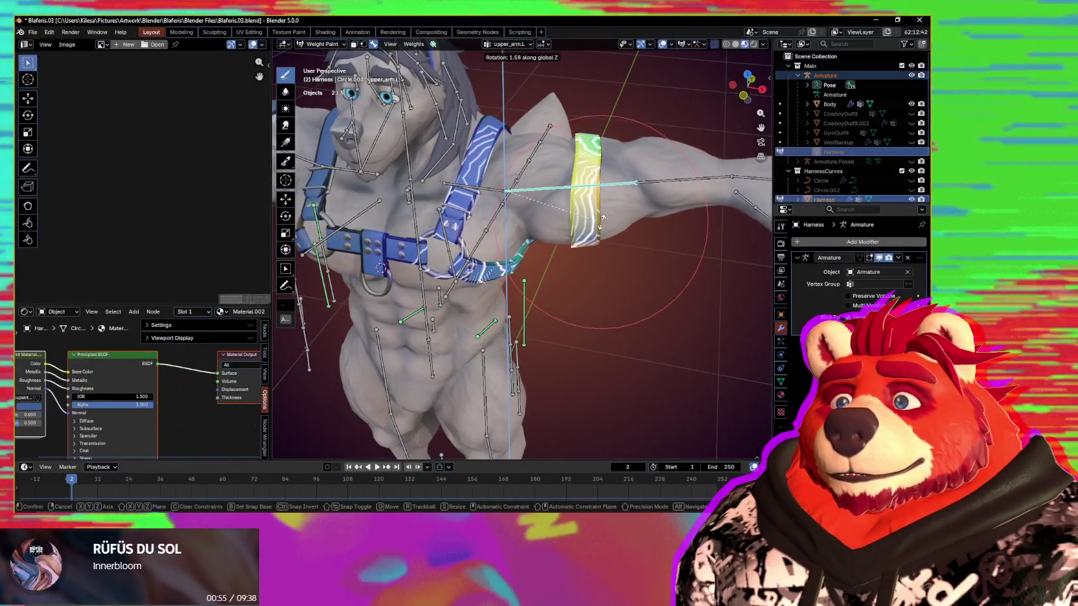
{"action": "middle_click_drag", "start_coordinate": [588, 243], "coordinate": [628, 208], "text": "alt"}
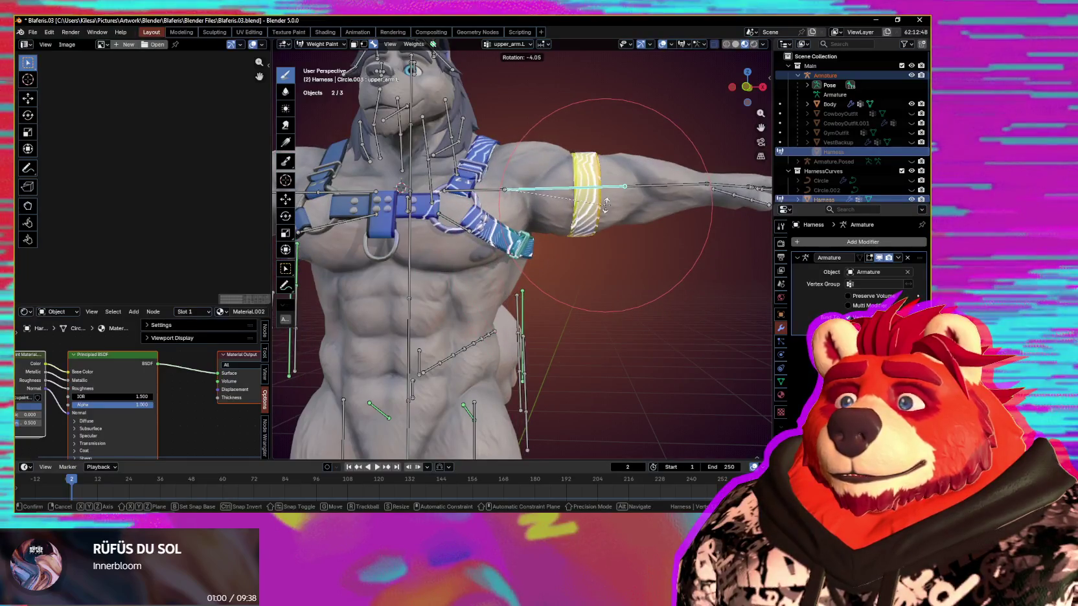
{"action": "left_click", "coordinate": [606, 204]}
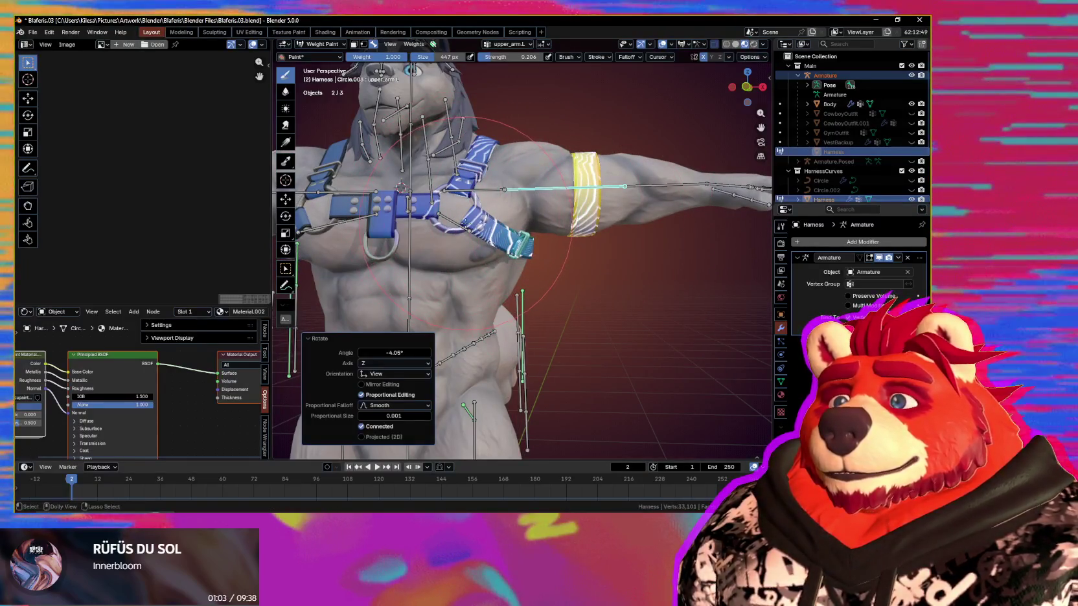
{"action": "left_click", "coordinate": [464, 223], "text": "ctrl"}
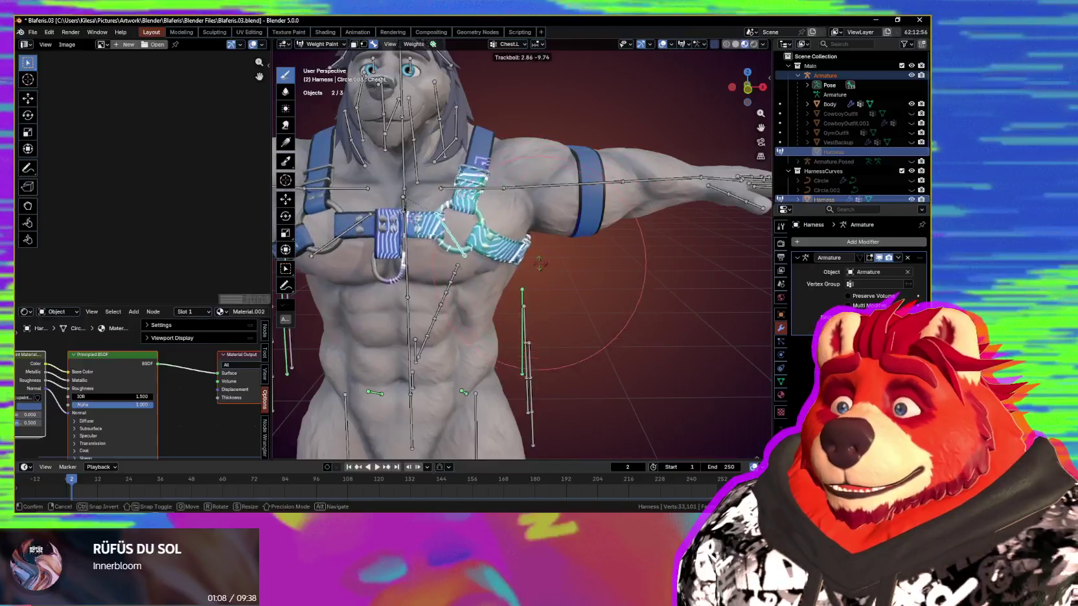
- Rotate Chest.L to test how the harness chest strap bends
{"action": "middle_click_drag", "start_coordinate": [569, 249], "coordinate": [567, 260]}
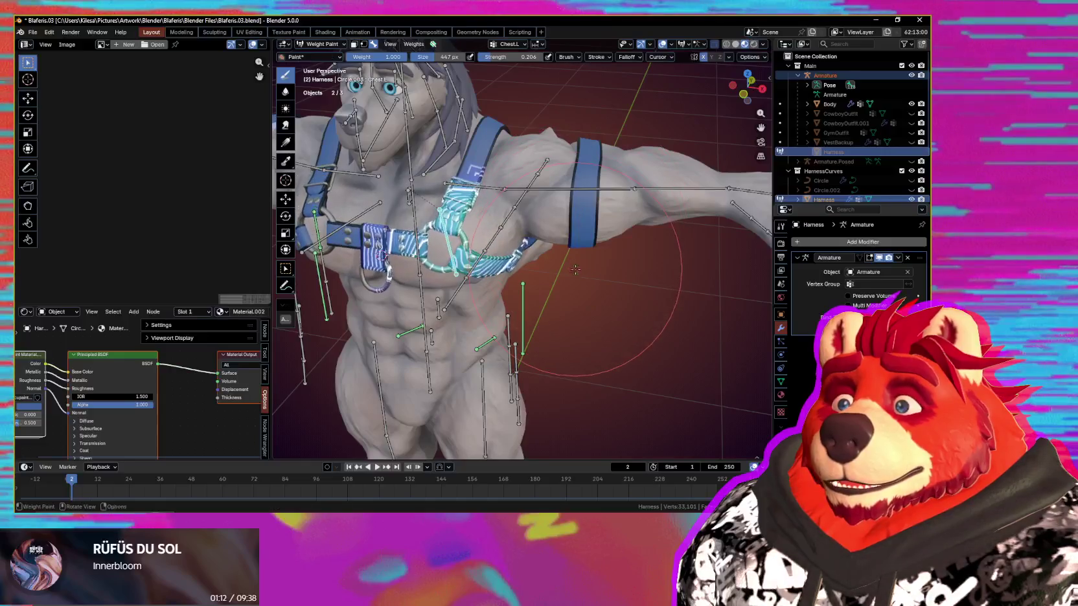
{"action": "key", "text": "r"}
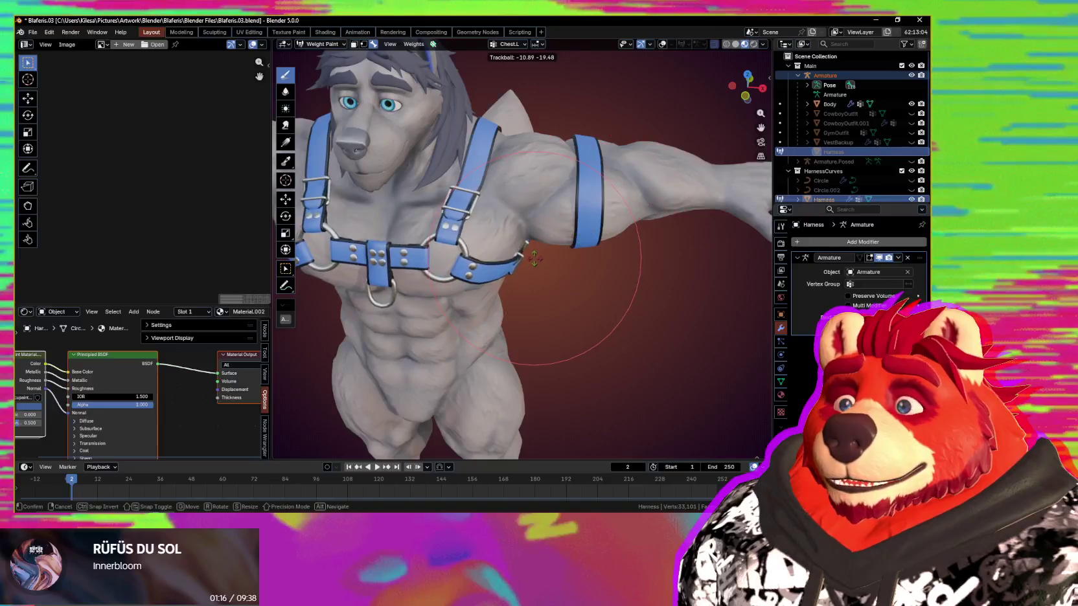
{"action": "left_click", "coordinate": [534, 259]}
{"action": "scroll", "coordinate": [534, 259], "scroll_direction": "up", "scroll_amount": 5}
{"action": "middle_click_drag", "start_coordinate": [534, 259], "coordinate": [471, 203]}
- Switch to the Average brush and smooth the strap weights beside the buckle
{"action": "key", "text": "shift+space"}
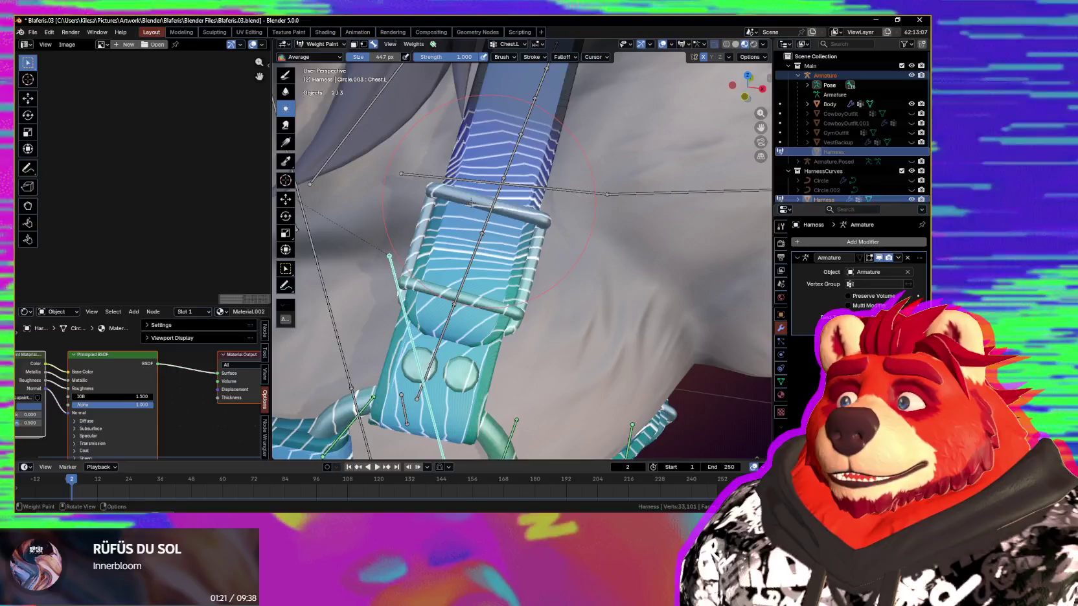
{"action": "scroll", "coordinate": [502, 212], "scroll_direction": "down", "scroll_amount": 5}
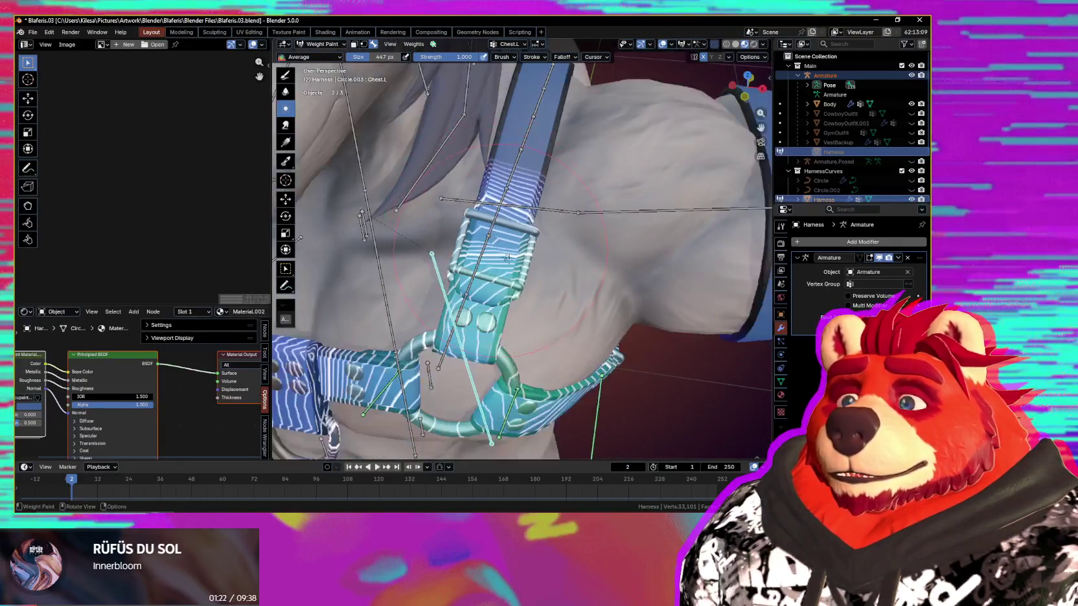
{"action": "middle_click_drag", "start_coordinate": [502, 212], "coordinate": [518, 221]}
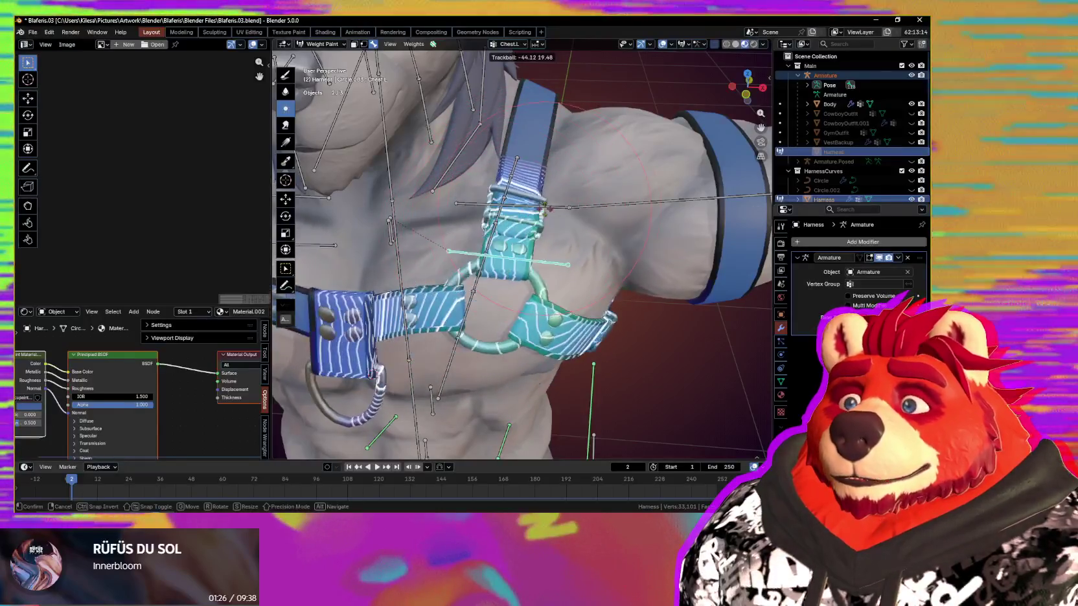
{"action": "left_click", "coordinate": [570, 246]}
{"action": "middle_click_drag", "start_coordinate": [570, 246], "coordinate": [538, 259]}
{"action": "key", "text": "r"}
{"action": "key", "text": "r"}
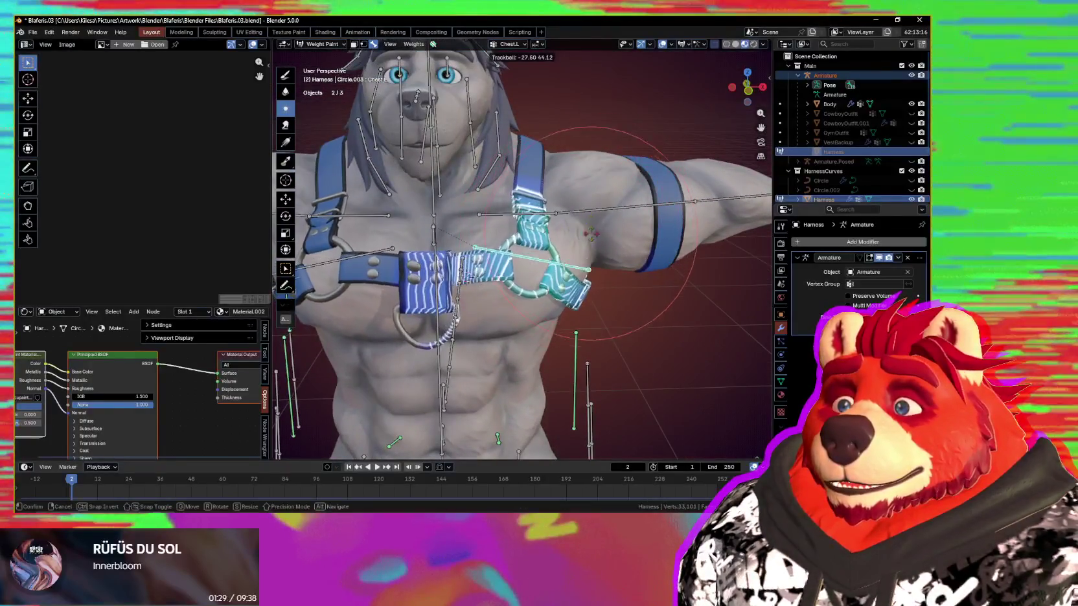
{"action": "scroll", "coordinate": [486, 268], "scroll_direction": "up", "scroll_amount": 3}
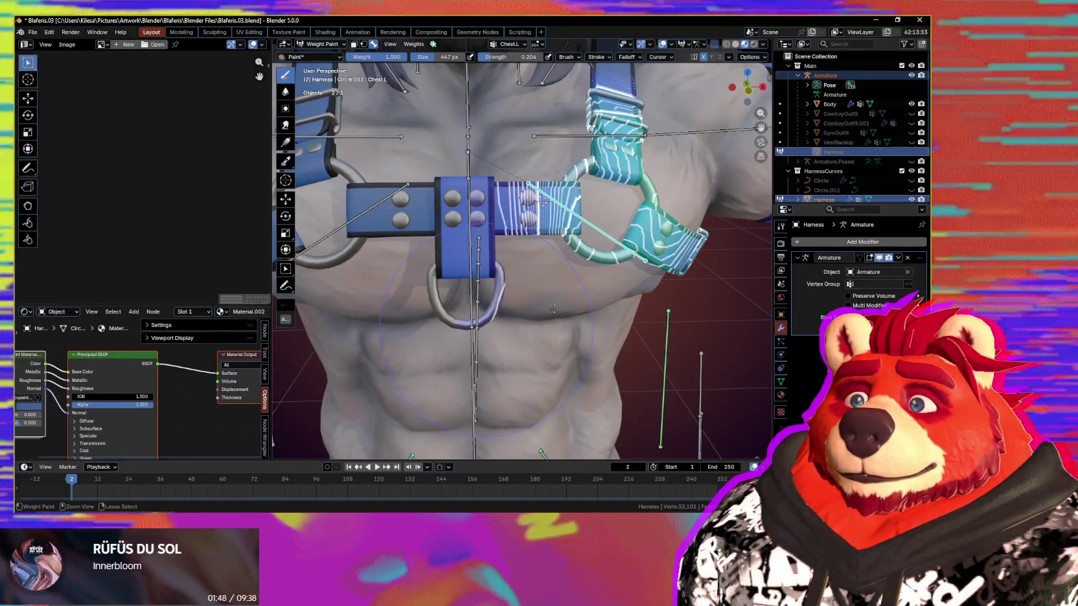
- Re-test the chest rotation and smooth the strap weights again with the Average brush
{"action": "middle_click_drag", "start_coordinate": [507, 296], "coordinate": [548, 298]}
{"action": "scroll", "coordinate": [531, 298], "scroll_direction": "down", "scroll_amount": 2}
{"action": "key", "text": "r"}
{"action": "key", "text": "r"}
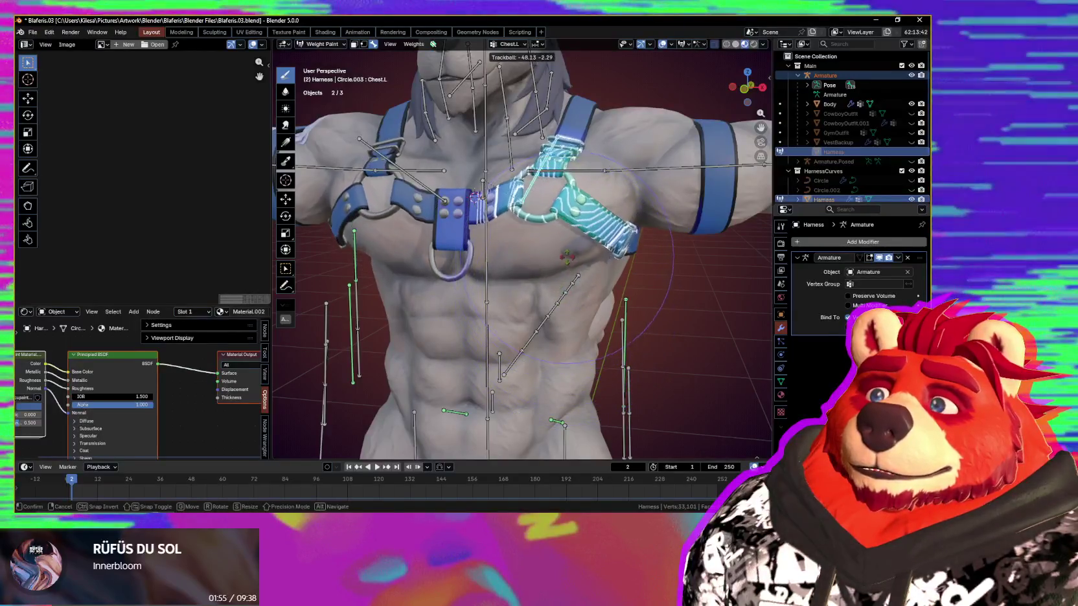
{"action": "left_click", "coordinate": [515, 219]}
{"action": "scroll", "coordinate": [516, 219], "scroll_direction": "up", "scroll_amount": 2}
{"action": "scroll", "coordinate": [515, 219], "scroll_direction": "up", "scroll_amount": 2}
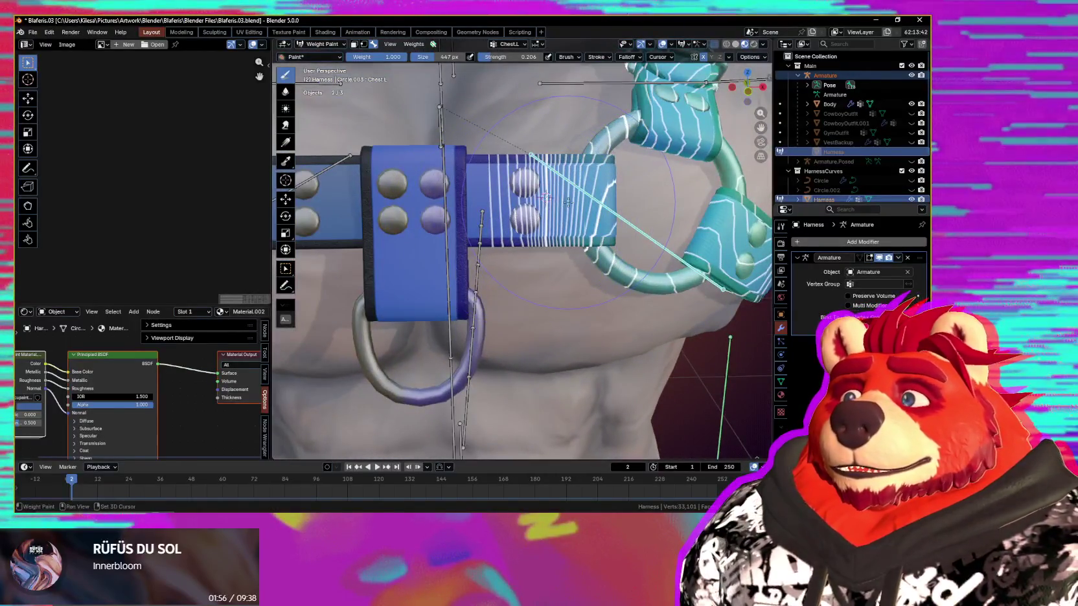
{"action": "key", "text": "shift+space"}
{"action": "middle_click_drag", "start_coordinate": [569, 202], "coordinate": [558, 204]}
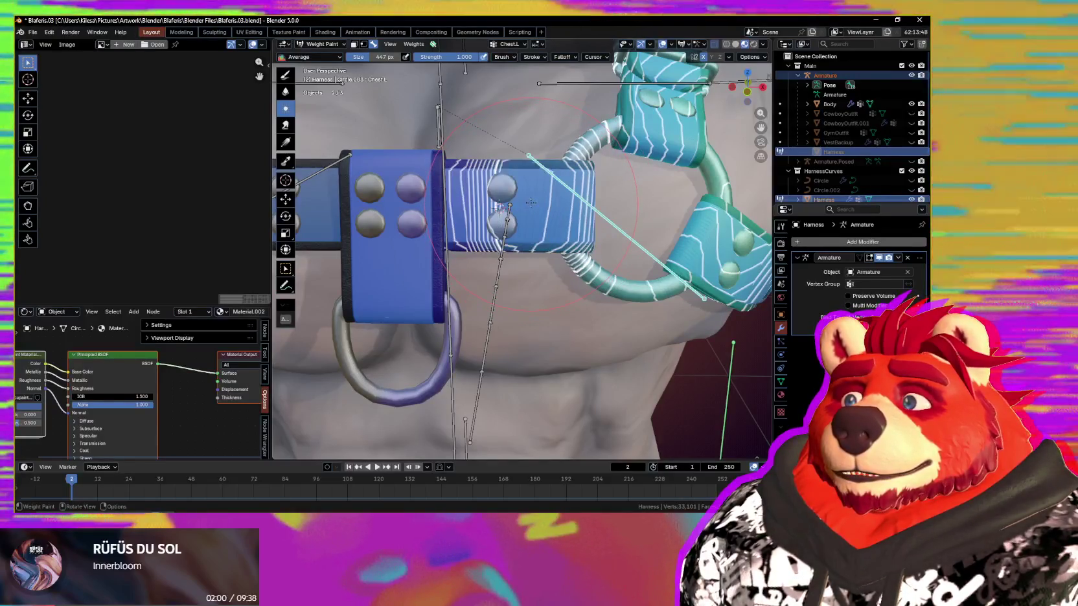
- Run further free rotation tests of the bone to check the strap deformation
{"action": "key", "text": "r"}
{"action": "key", "text": "r"}
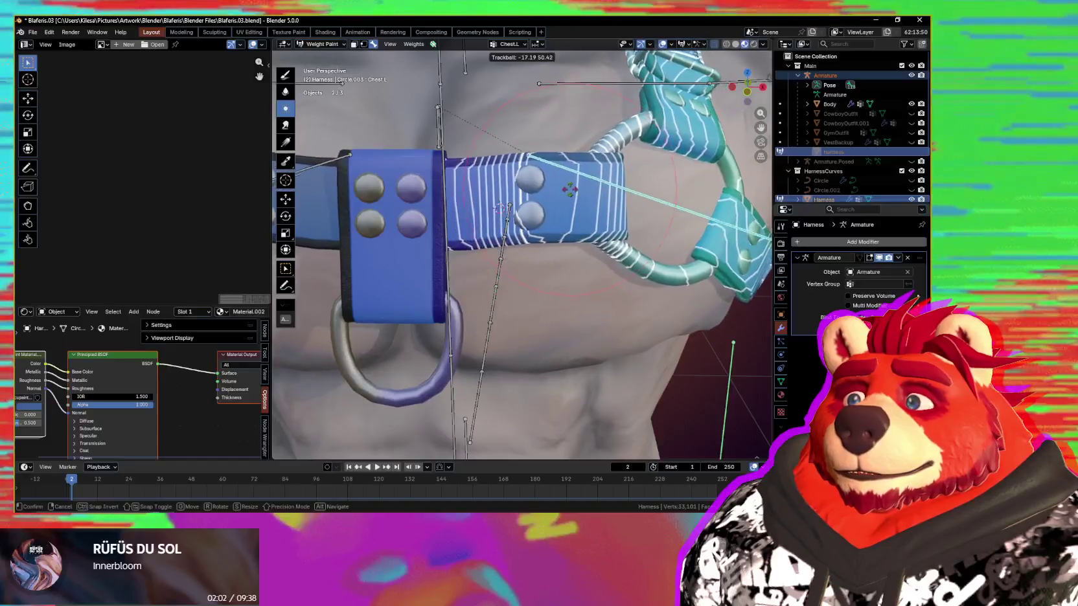
{"action": "left_click", "coordinate": [538, 226]}
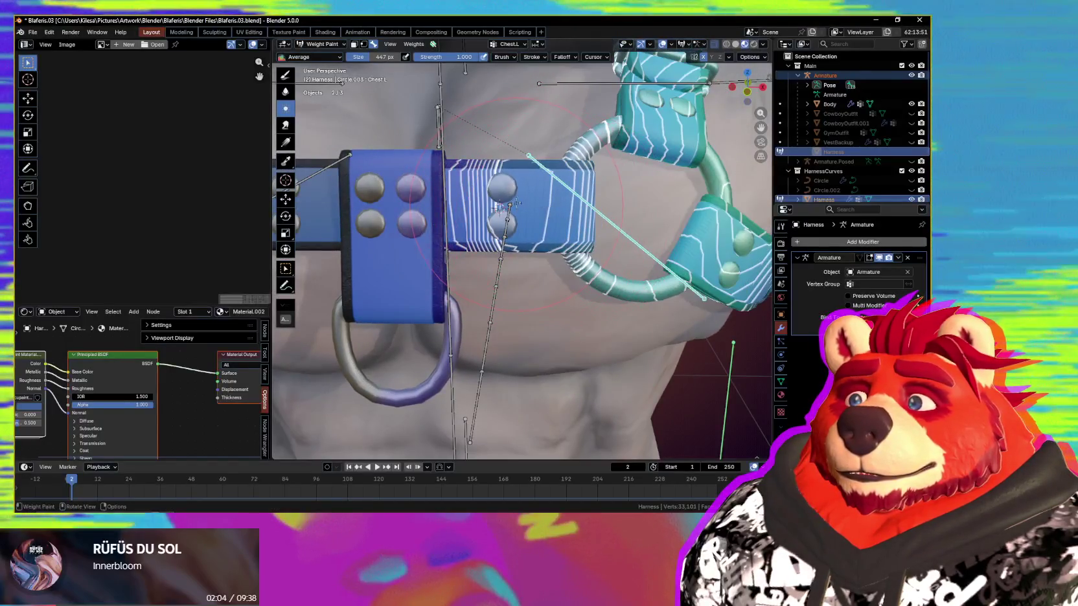
{"action": "scroll", "coordinate": [468, 143], "scroll_direction": "up", "scroll_amount": 5}
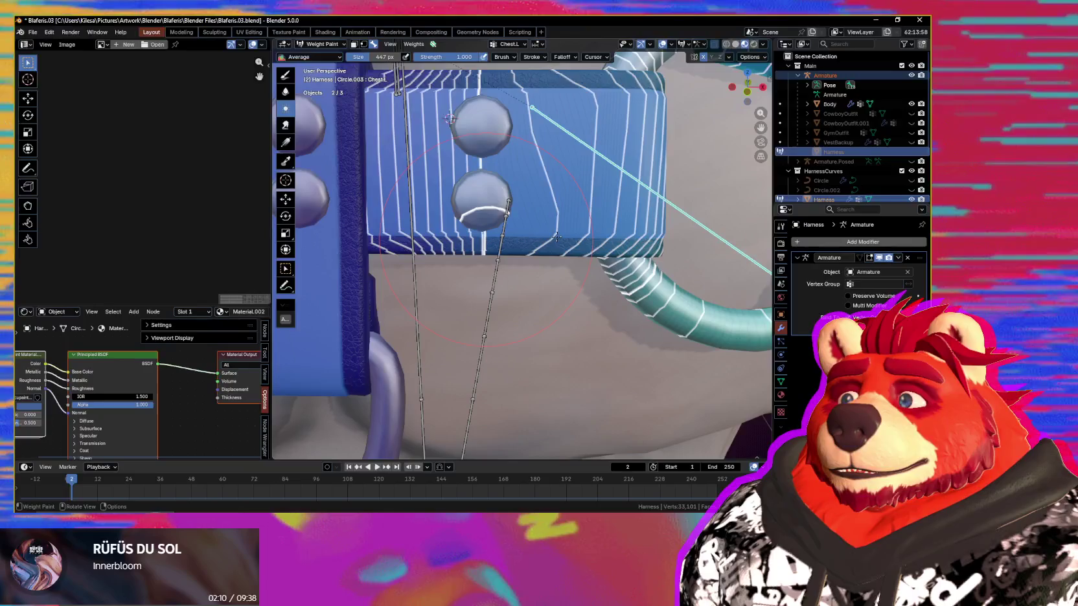
{"action": "scroll", "coordinate": [555, 236], "scroll_direction": "down", "scroll_amount": 4}
{"action": "key", "text": "r"}
{"action": "key", "text": "r"}
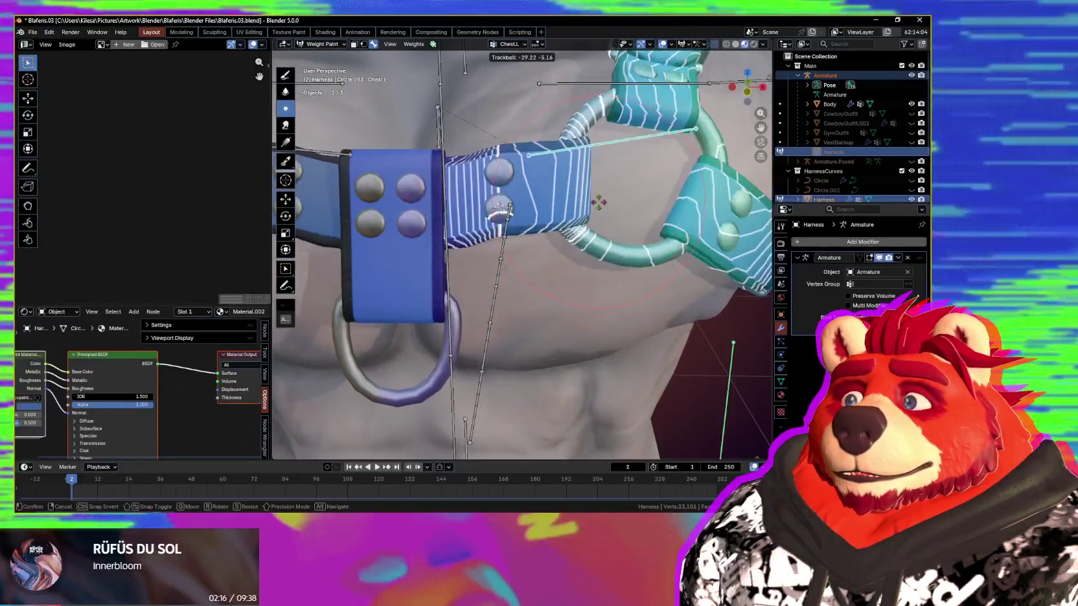
{"action": "key", "text": "Escape"}
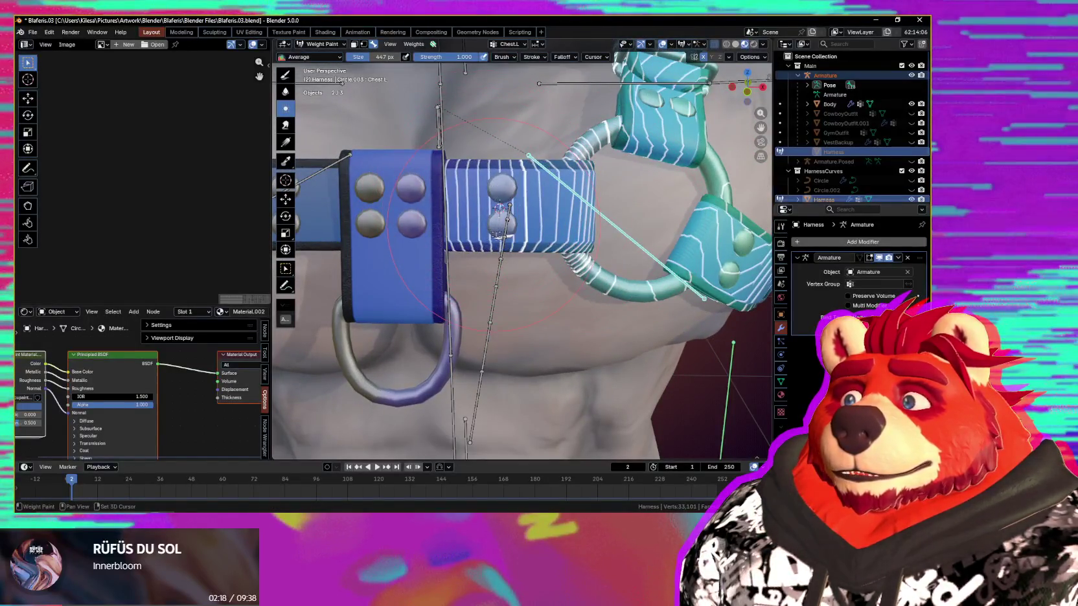
{"action": "scroll", "coordinate": [507, 219], "scroll_direction": "down", "scroll_amount": 3}
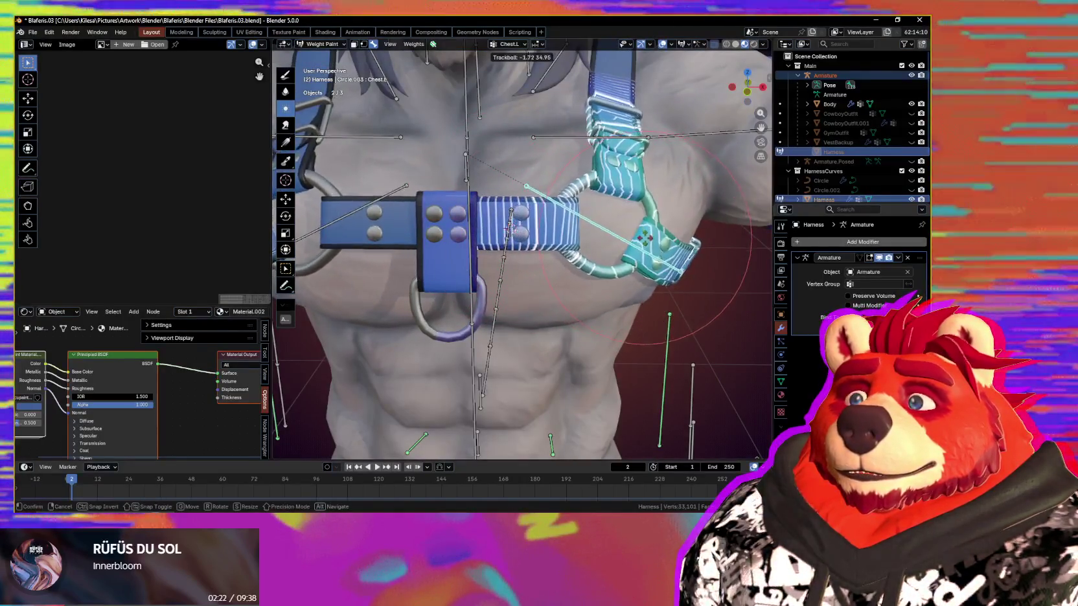
{"action": "mouse_move", "coordinate": [647, 226]}
{"action": "middle_mouse_down"}
{"action": "mouse_move", "coordinate": [549, 192]}
{"action": "mouse_move", "coordinate": [517, 252]}
{"action": "middle_mouse_up"}
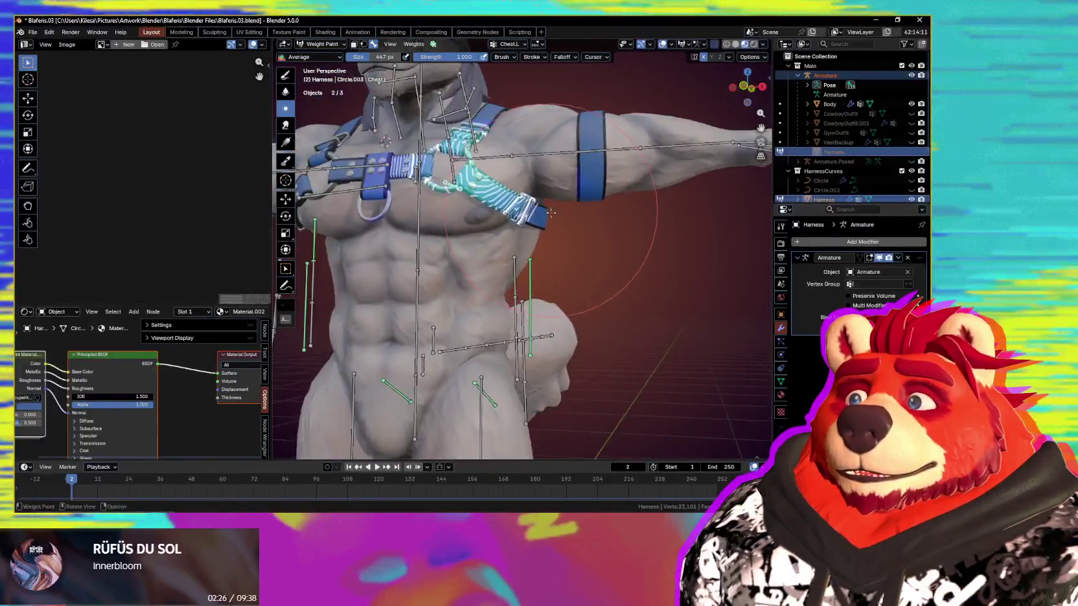
{"action": "scroll", "coordinate": [517, 252], "scroll_direction": "down", "scroll_amount": 5}
{"action": "scroll", "coordinate": [517, 252], "scroll_direction": "up", "scroll_amount": 2}
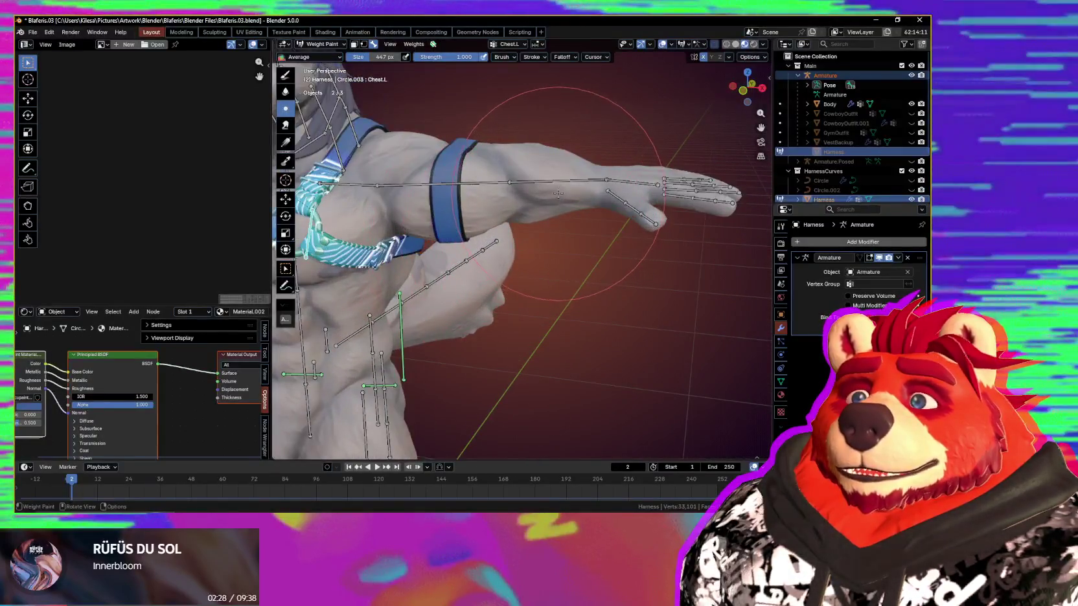
{"action": "key", "text": "r"}
{"action": "middle_click_drag", "start_coordinate": [606, 190], "coordinate": [553, 240]}
- Cancel the arm test rotation and select the arm bone to view its weights
{"action": "right_click", "coordinate": [588, 214]}
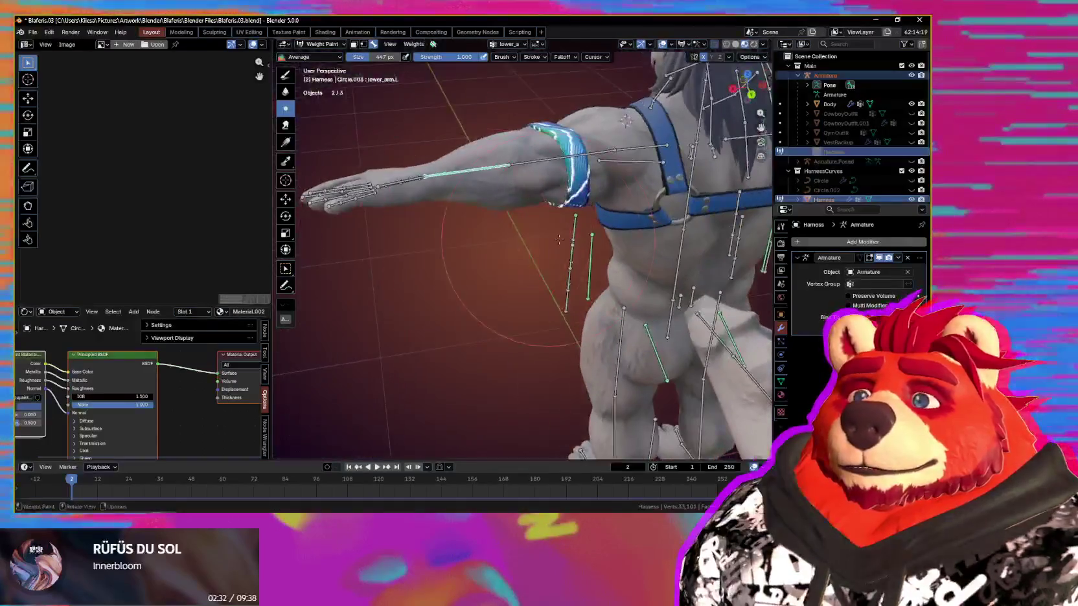
{"action": "right_click", "coordinate": [451, 225]}
{"action": "mouse_move", "coordinate": [451, 224]}
{"action": "middle_mouse_down"}
{"action": "mouse_move", "coordinate": [492, 266]}
{"action": "mouse_move", "coordinate": [520, 221]}
{"action": "mouse_move", "coordinate": [508, 191]}
{"action": "middle_mouse_up"}
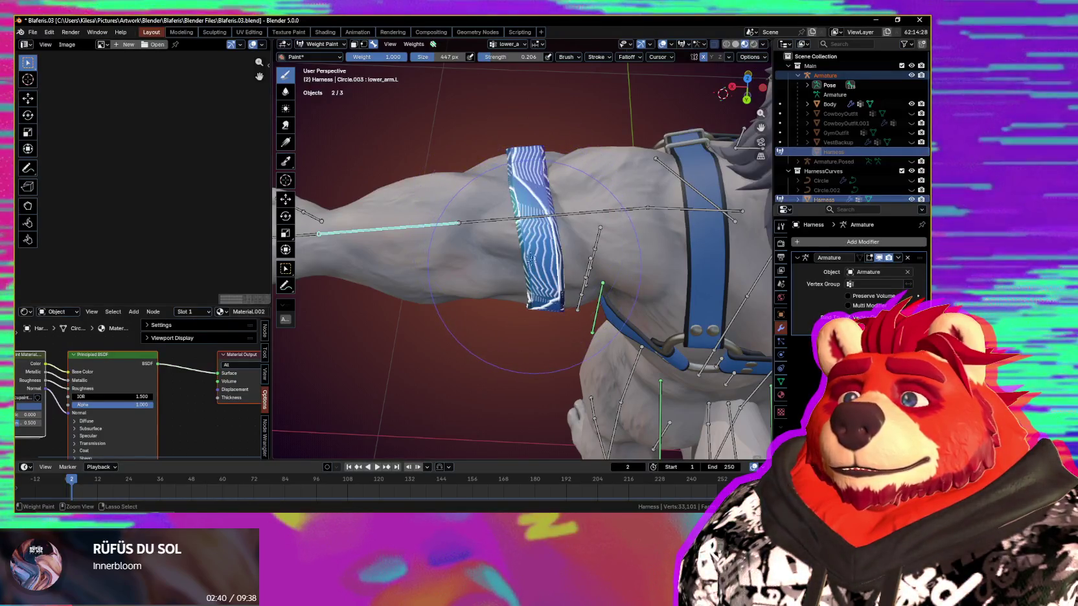
{"action": "middle_click_drag", "start_coordinate": [549, 270], "coordinate": [531, 219]}
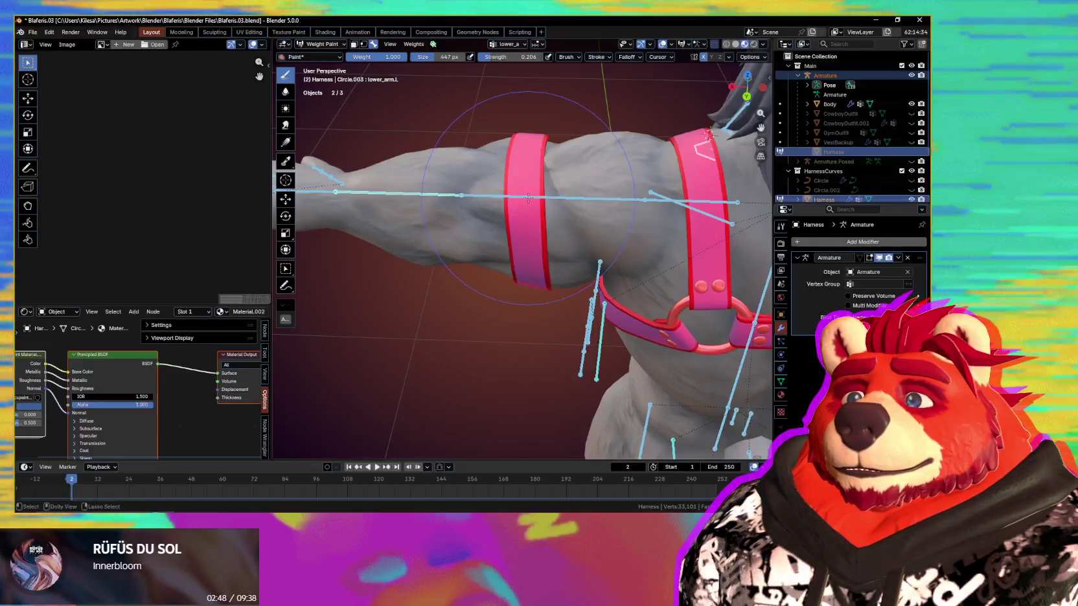
{"action": "left_click", "coordinate": [528, 199], "text": "ctrl"}
{"action": "mouse_move", "coordinate": [527, 200]}
{"action": "middle_mouse_down"}
{"action": "mouse_move", "coordinate": [543, 225]}
{"action": "mouse_move", "coordinate": [563, 180]}
{"action": "middle_mouse_up"}
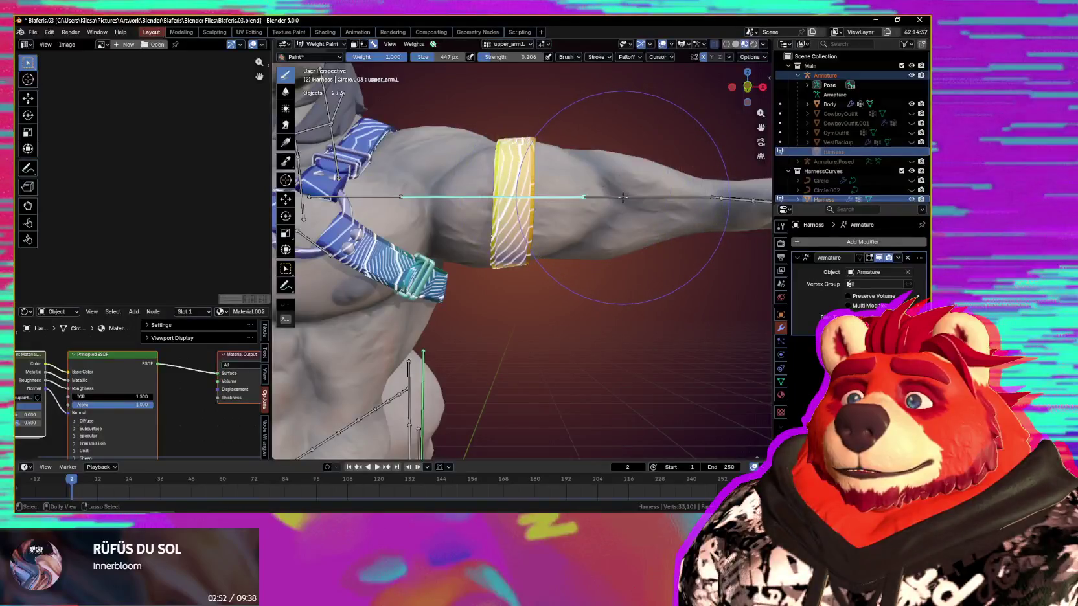
- Bend the lower_arm.L forearm about -77° around Z to inspect the armband
{"action": "key", "text": "r"}
{"action": "key", "text": "z"}
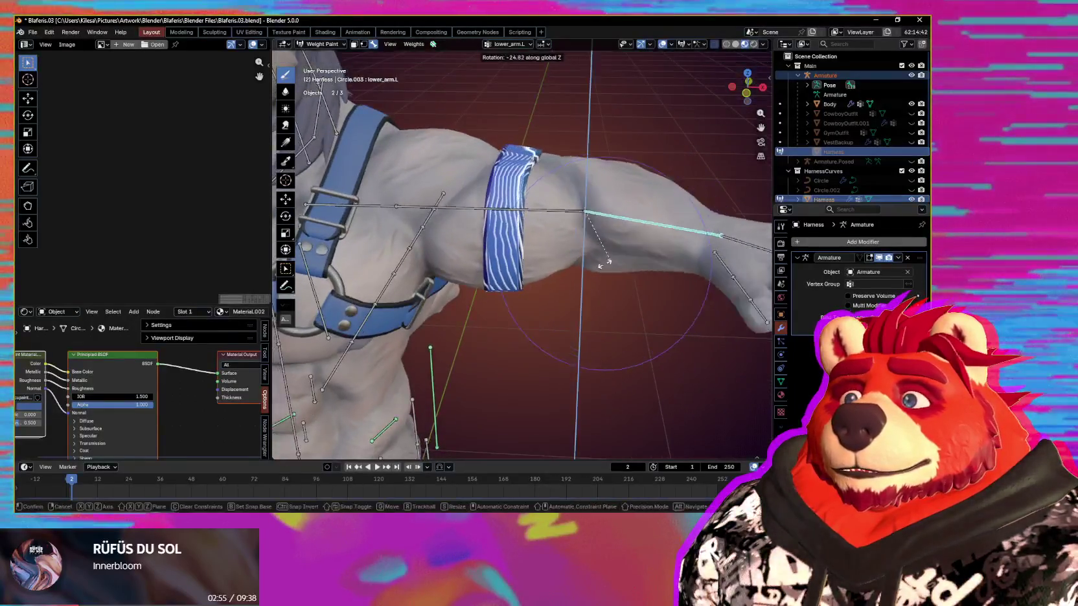
{"action": "left_click", "coordinate": [619, 207]}
{"action": "middle_click_drag", "start_coordinate": [618, 207], "coordinate": [530, 172]}
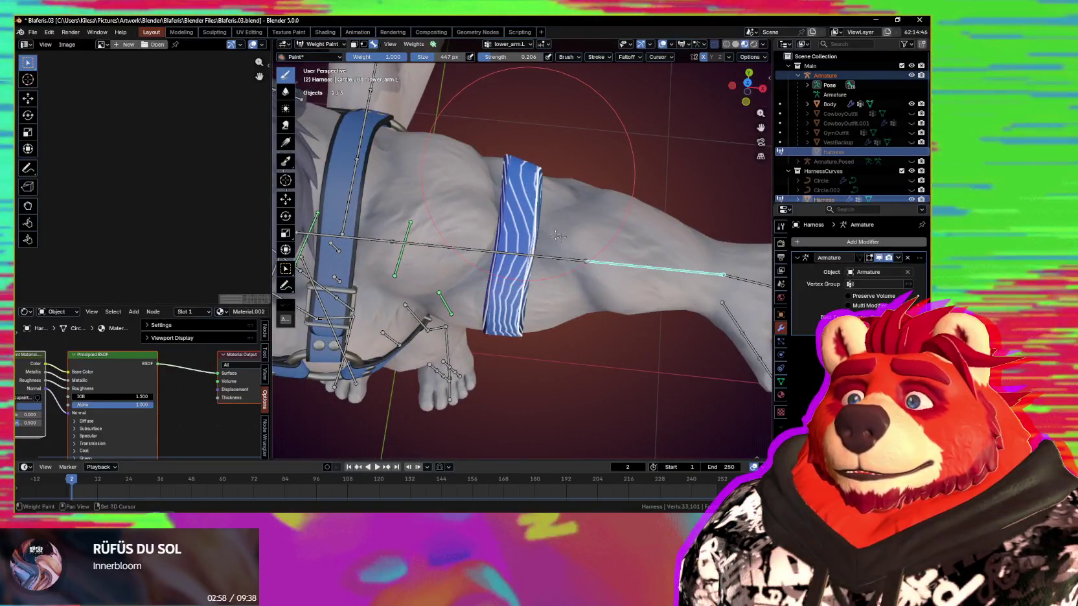
{"action": "middle_click_drag", "start_coordinate": [597, 241], "coordinate": [400, 171]}
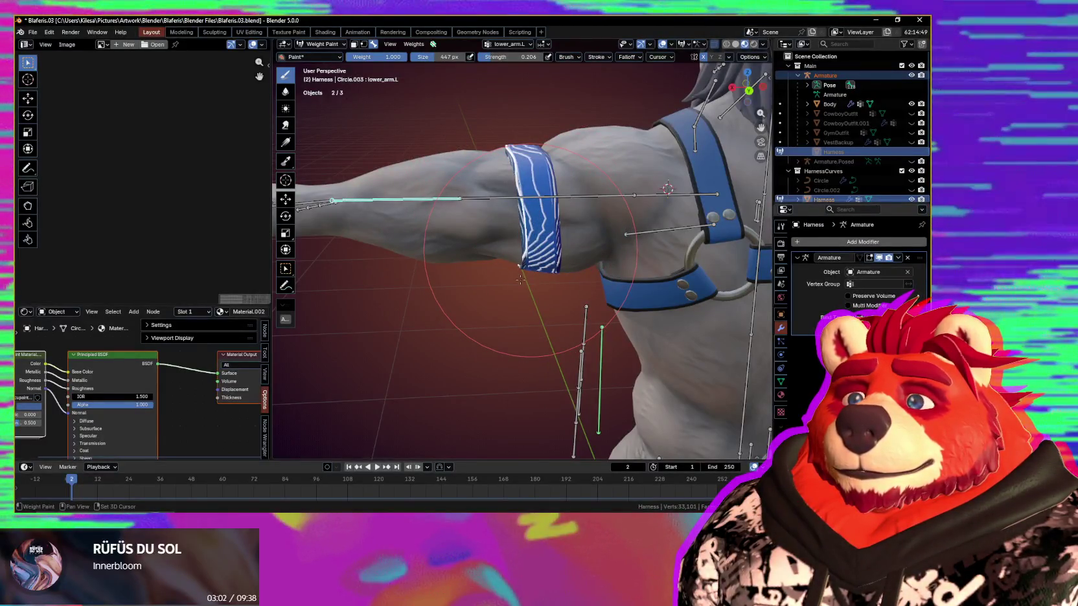
{"action": "middle_click_drag", "start_coordinate": [520, 280], "coordinate": [492, 281]}
{"action": "key", "text": "r"}
{"action": "key", "text": "z"}
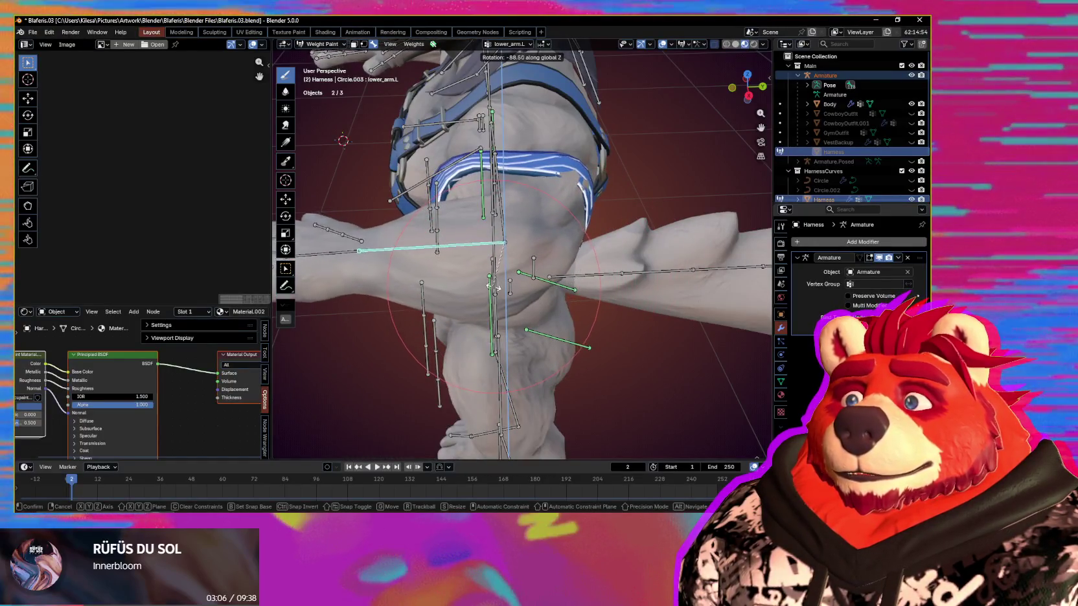
{"action": "left_click", "coordinate": [502, 285]}
{"action": "middle_click_drag", "start_coordinate": [502, 285], "coordinate": [502, 258]}
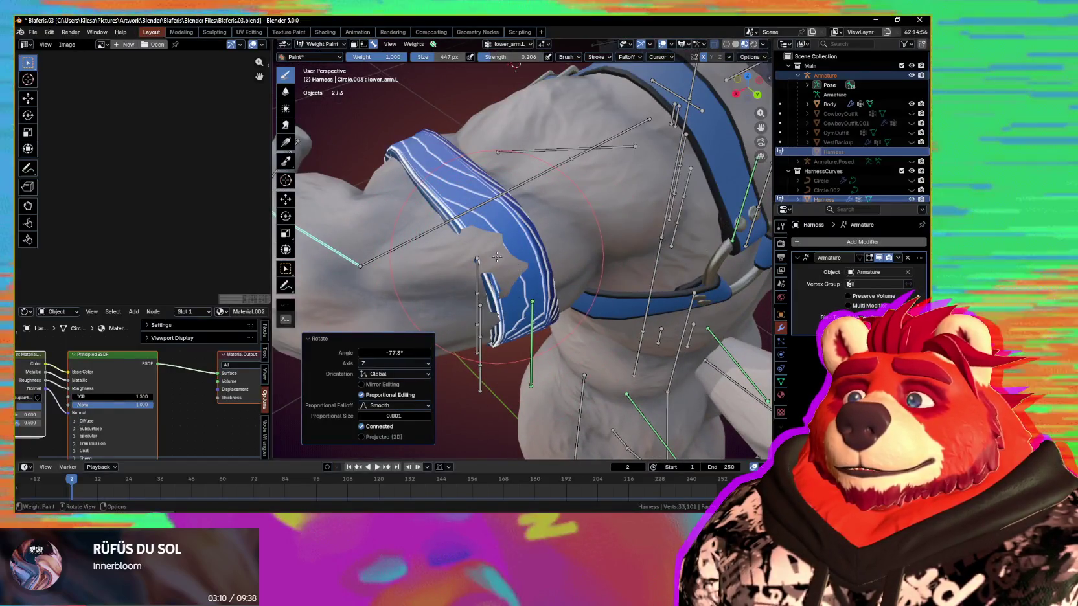
- Paint lower_arm.L weight on the armband at strength 0.109, then lower strength to 0.042
{"action": "key", "text": "shift+f"}
{"action": "left_click", "coordinate": [487, 259]}
{"action": "left_click", "coordinate": [487, 259]}
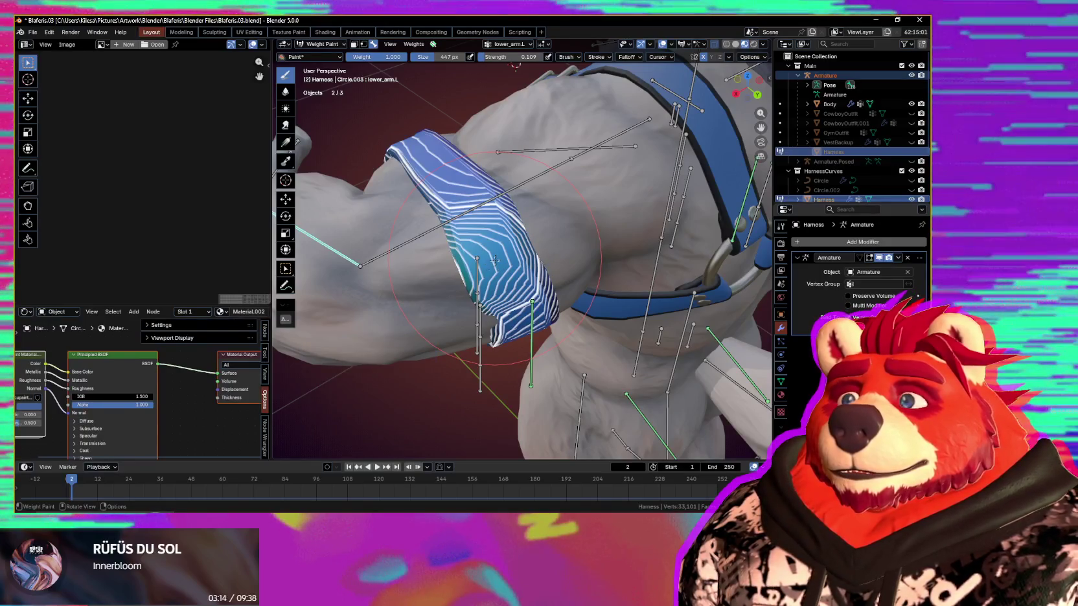
{"action": "key", "text": "shift+f"}
{"action": "left_click", "coordinate": [498, 268]}
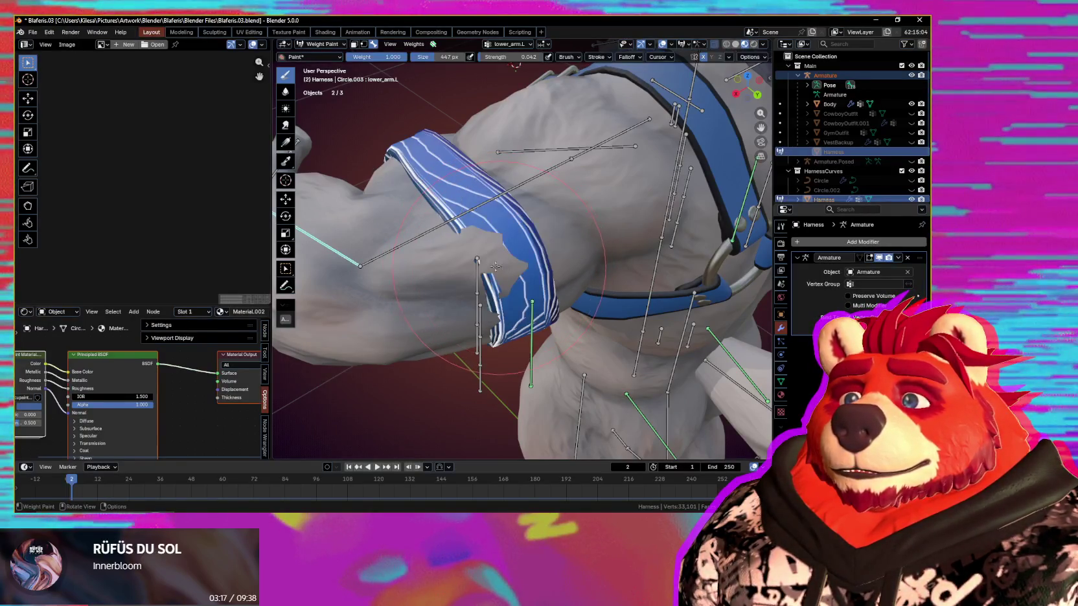
{"action": "mouse_move", "coordinate": [482, 258]}
{"action": "middle_mouse_down"}
{"action": "mouse_move", "coordinate": [496, 273]}
{"action": "mouse_move", "coordinate": [478, 241]}
{"action": "mouse_move", "coordinate": [476, 263]}
{"action": "middle_mouse_up"}
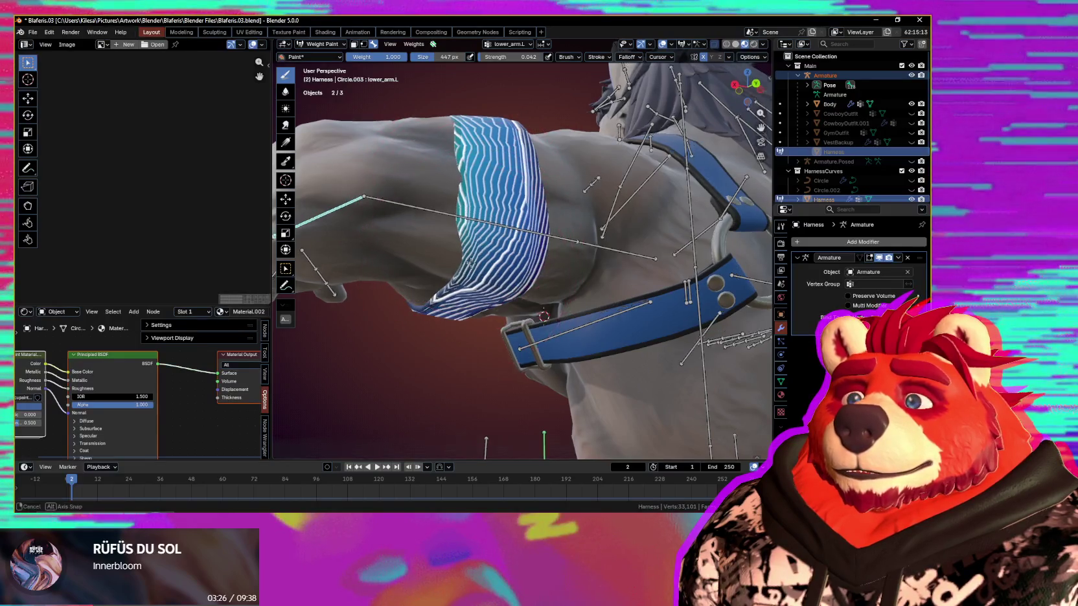
{"action": "middle_click_drag", "start_coordinate": [470, 264], "coordinate": [473, 178]}
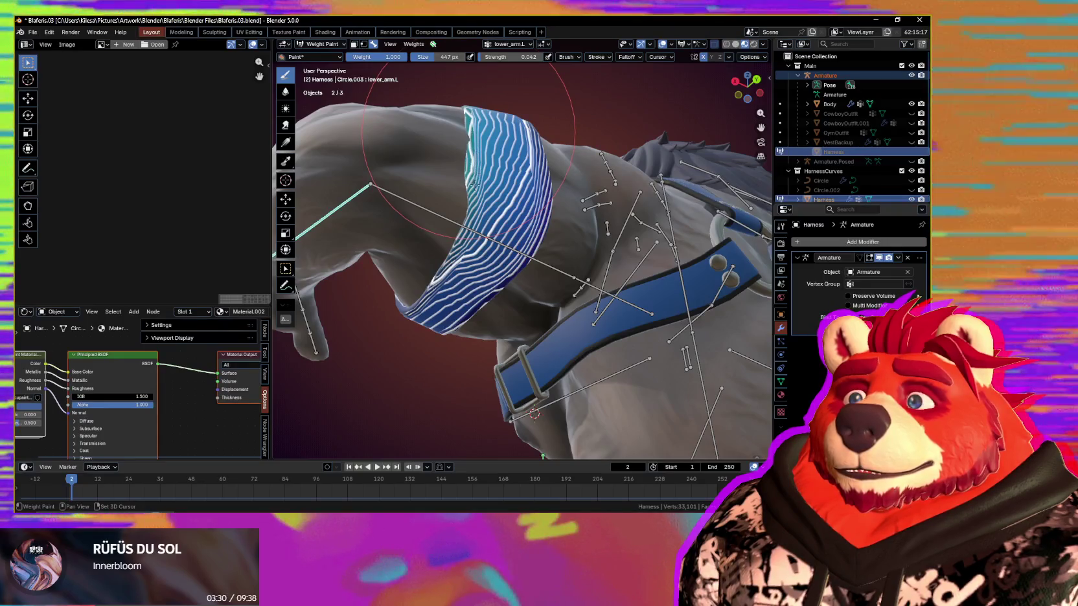
{"action": "mouse_move", "coordinate": [470, 137]}
{"action": "middle_mouse_down"}
{"action": "mouse_move", "coordinate": [471, 190]}
{"action": "mouse_move", "coordinate": [493, 202]}
{"action": "mouse_move", "coordinate": [484, 181]}
{"action": "middle_mouse_up"}
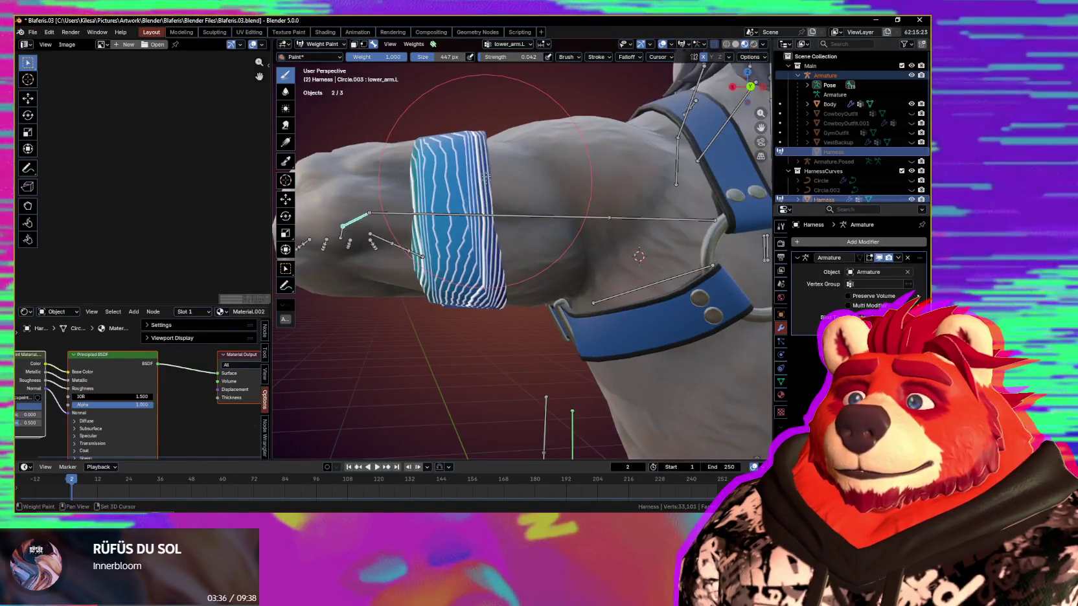
{"action": "middle_click_drag", "start_coordinate": [480, 211], "coordinate": [488, 213]}
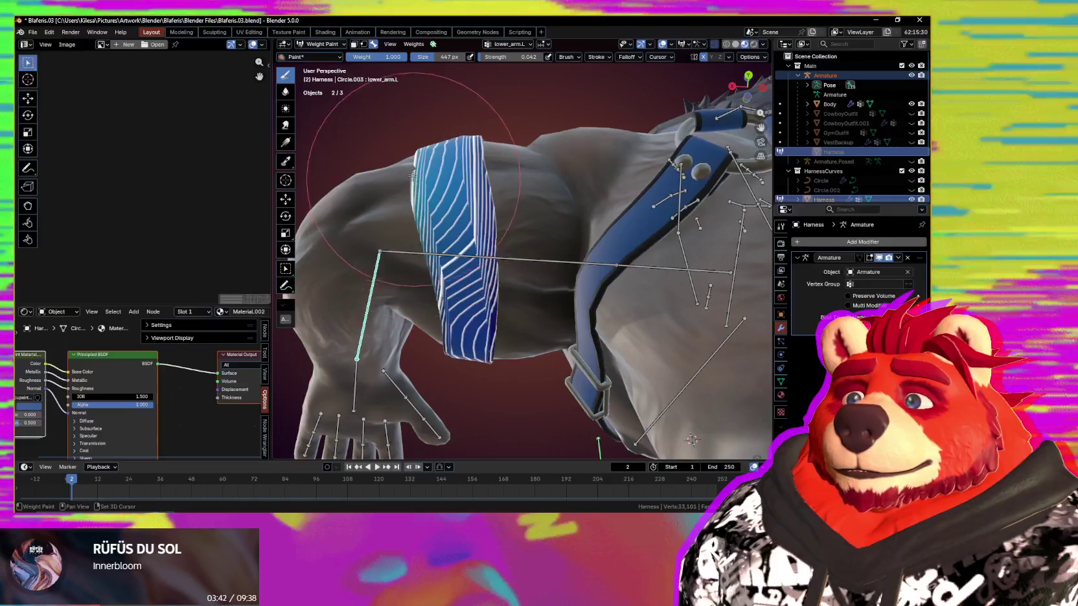
{"action": "mouse_move", "coordinate": [422, 192]}
{"action": "middle_mouse_down"}
{"action": "mouse_move", "coordinate": [659, 266]}
{"action": "mouse_move", "coordinate": [581, 299]}
{"action": "mouse_move", "coordinate": [628, 364]}
{"action": "middle_mouse_up"}
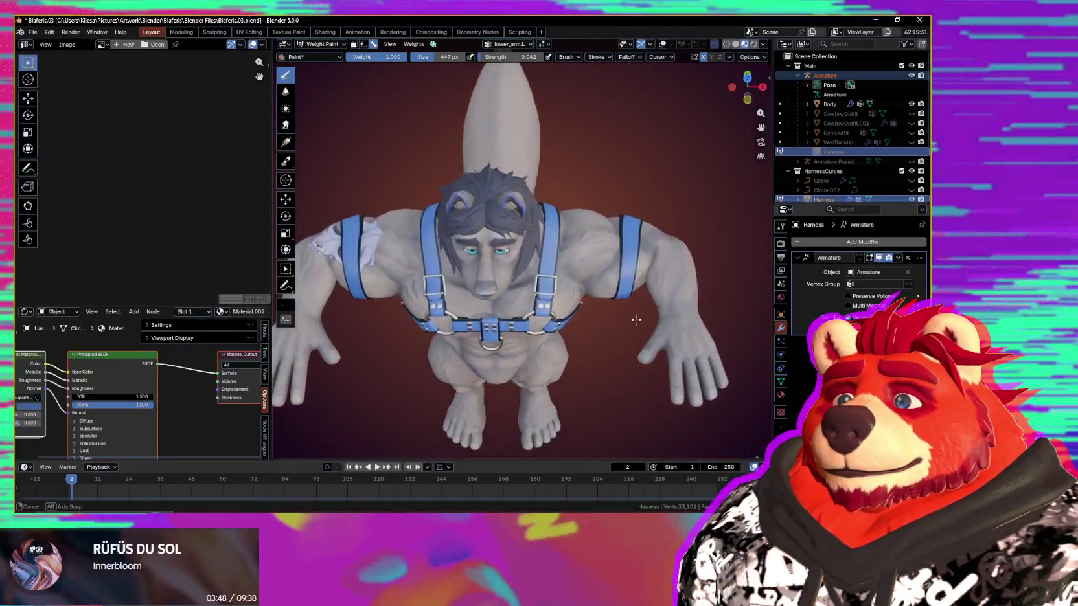
{"action": "middle_click_drag", "start_coordinate": [628, 365], "coordinate": [629, 302]}
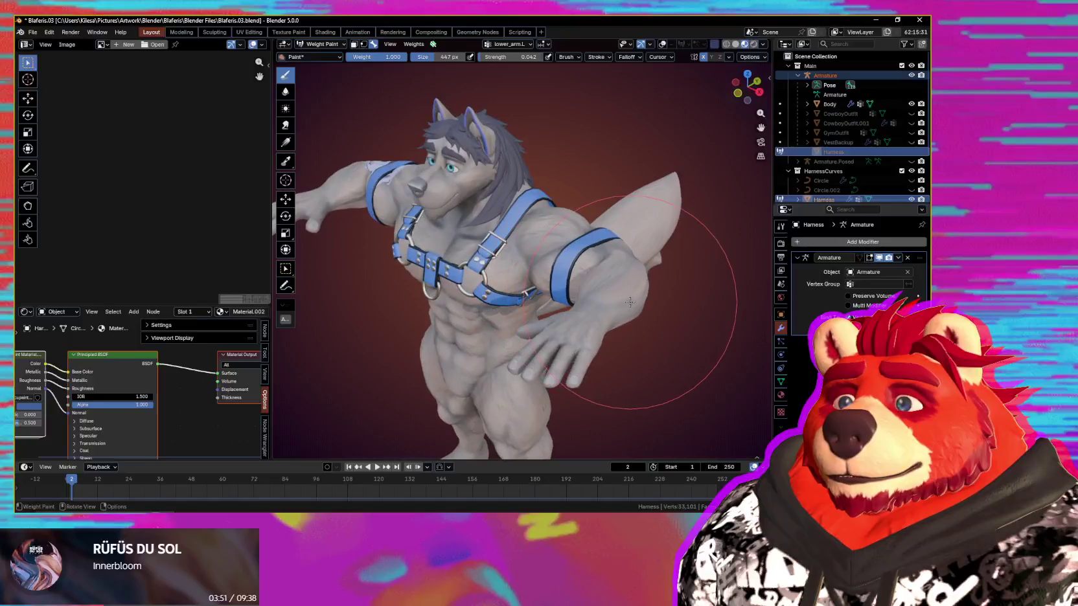
- Cancel the arm rotations to restore the rest pose in front view
{"action": "key", "text": "Escape"}
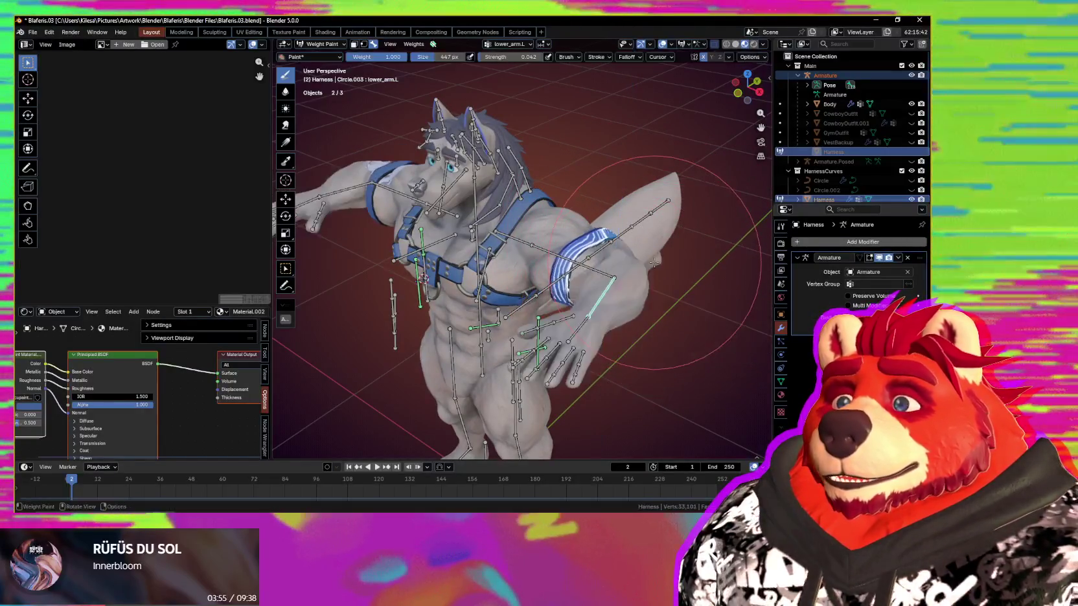
{"action": "key", "text": "KP_1"}
{"action": "key", "text": "r"}
{"action": "key", "text": "z"}
{"action": "key", "text": "Escape"}
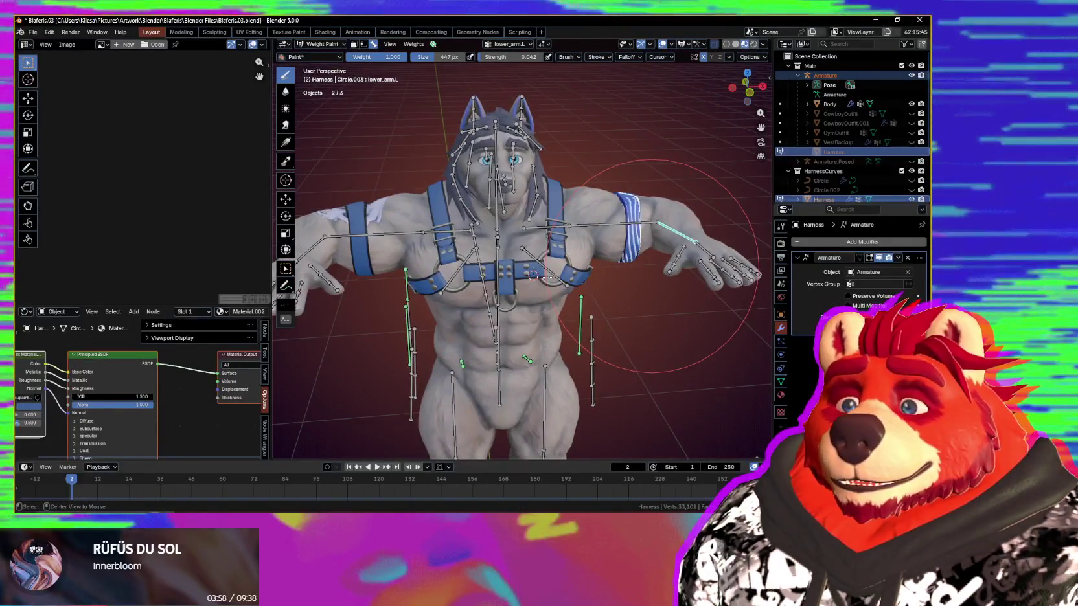
- Zoom onto the chest and select the shoulder.L bone to paint its weights
{"action": "key", "text": "shift+alt+z"}
{"action": "scroll", "coordinate": [622, 267], "scroll_direction": "up", "scroll_amount": 4}
{"action": "mouse_move", "coordinate": [615, 266]}
{"action": "middle_mouse_down"}
{"action": "mouse_move", "coordinate": [598, 262]}
{"action": "mouse_move", "coordinate": [659, 280]}
{"action": "middle_mouse_up"}
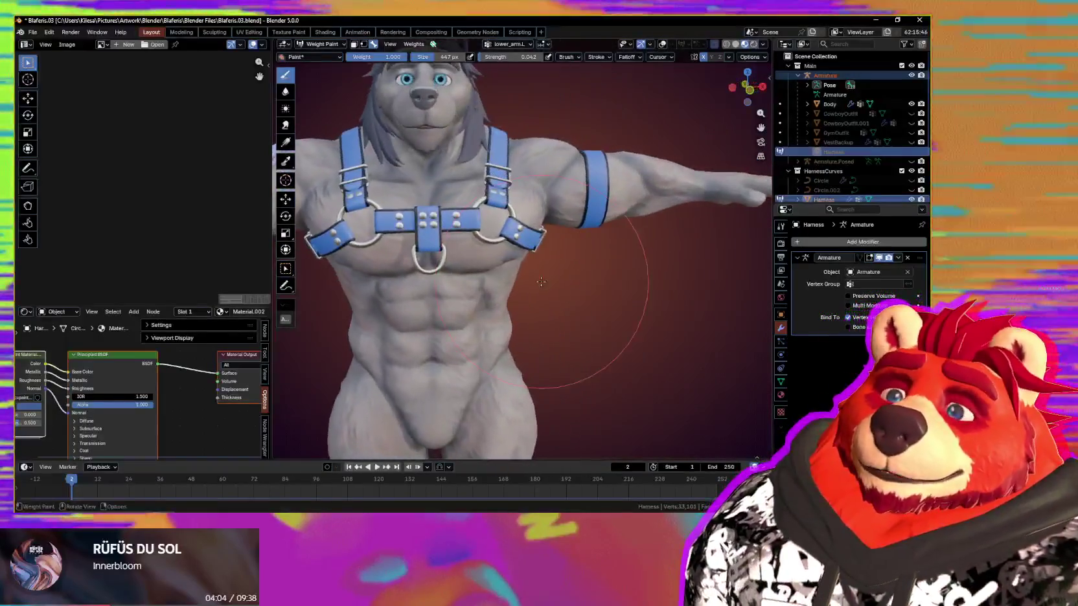
{"action": "mouse_move", "coordinate": [660, 279]}
{"action": "middle_mouse_down"}
{"action": "mouse_move", "coordinate": [535, 282]}
{"action": "mouse_move", "coordinate": [547, 260]}
{"action": "middle_mouse_up"}
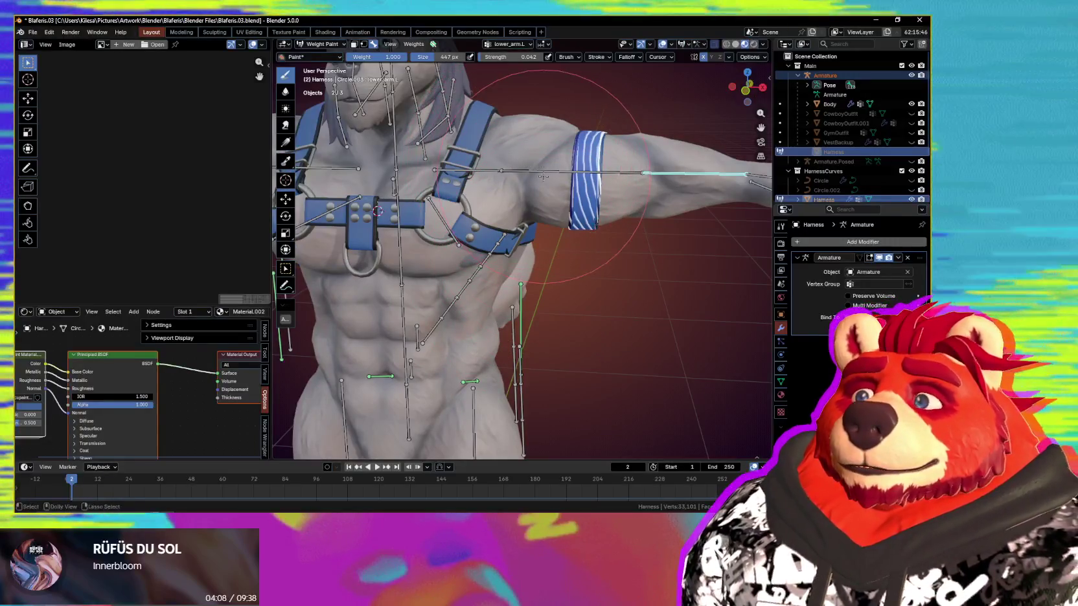
{"action": "left_click", "coordinate": [473, 170], "text": "ctrl"}
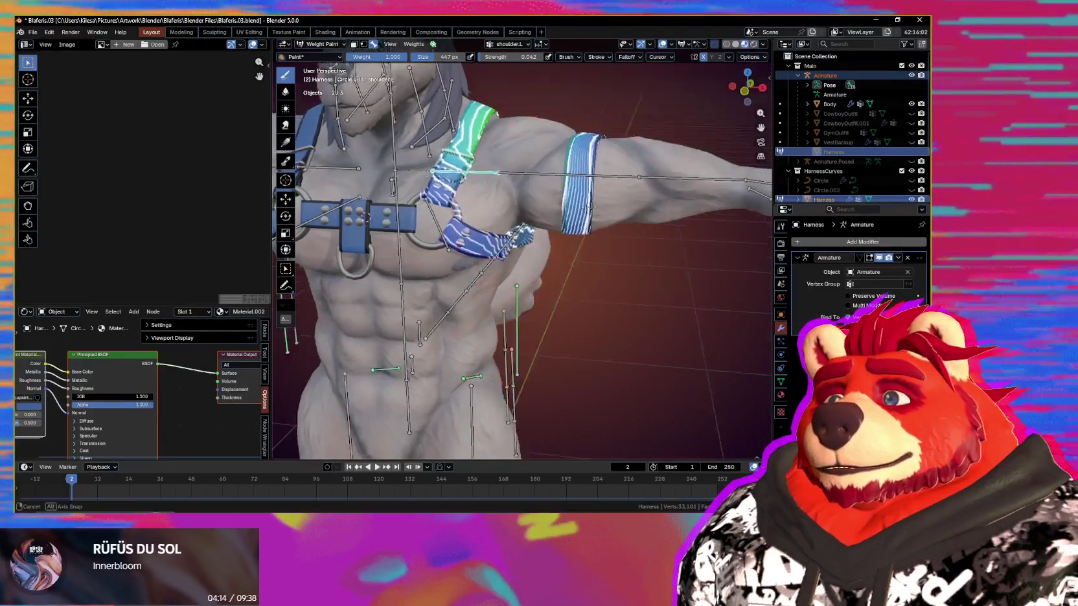
- Trackball-rotate shoulder.L to check the harness strap follows it
{"action": "middle_click_drag", "start_coordinate": [593, 206], "coordinate": [570, 233]}
{"action": "key", "text": "r"}
{"action": "key", "text": "r"}
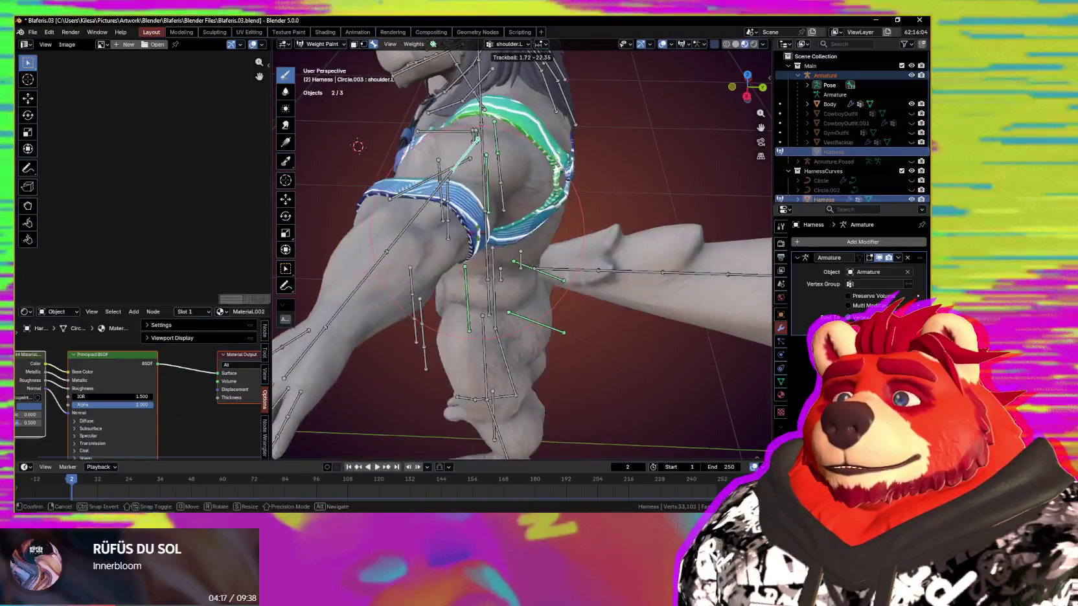
{"action": "mouse_move", "coordinate": [477, 133]}
{"action": "middle_mouse_down"}
{"action": "mouse_move", "coordinate": [530, 132]}
{"action": "mouse_move", "coordinate": [534, 214]}
{"action": "middle_mouse_up"}
{"action": "left_click", "coordinate": [530, 131]}
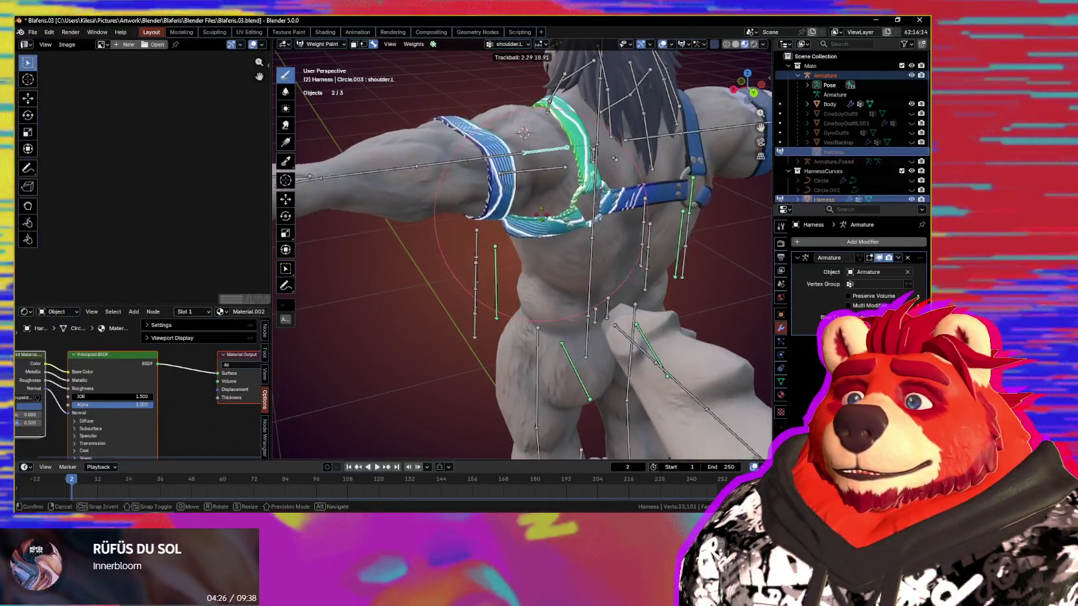
{"action": "left_click", "coordinate": [462, 225]}
- Select the neck bone to show its weights and start a rotation test
{"action": "middle_click_drag", "start_coordinate": [594, 218], "coordinate": [550, 240]}
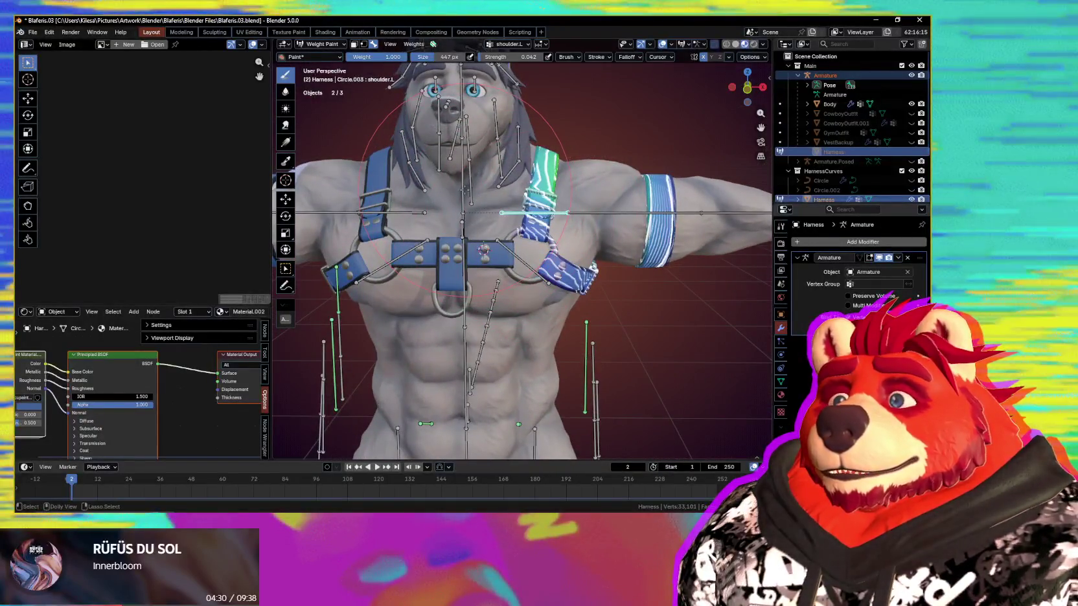
{"action": "left_click", "coordinate": [464, 190], "text": "ctrl"}
{"action": "middle_click_drag", "start_coordinate": [464, 189], "coordinate": [570, 230]}
{"action": "key", "text": "r"}
{"action": "key", "text": "r"}
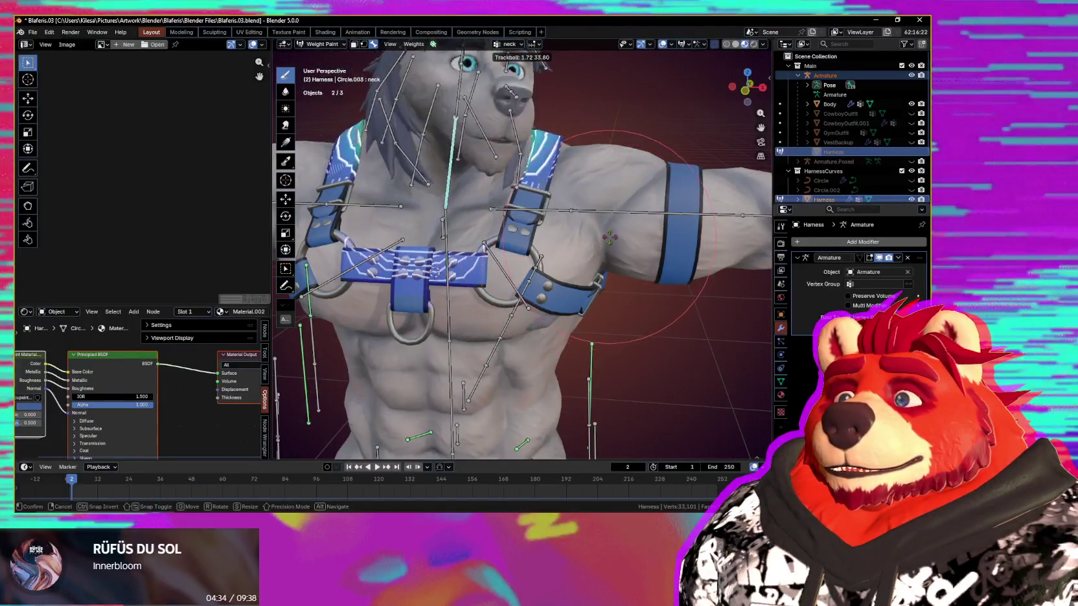
{"action": "left_click", "coordinate": [608, 241]}
{"action": "middle_click_drag", "start_coordinate": [608, 241], "coordinate": [598, 241]}
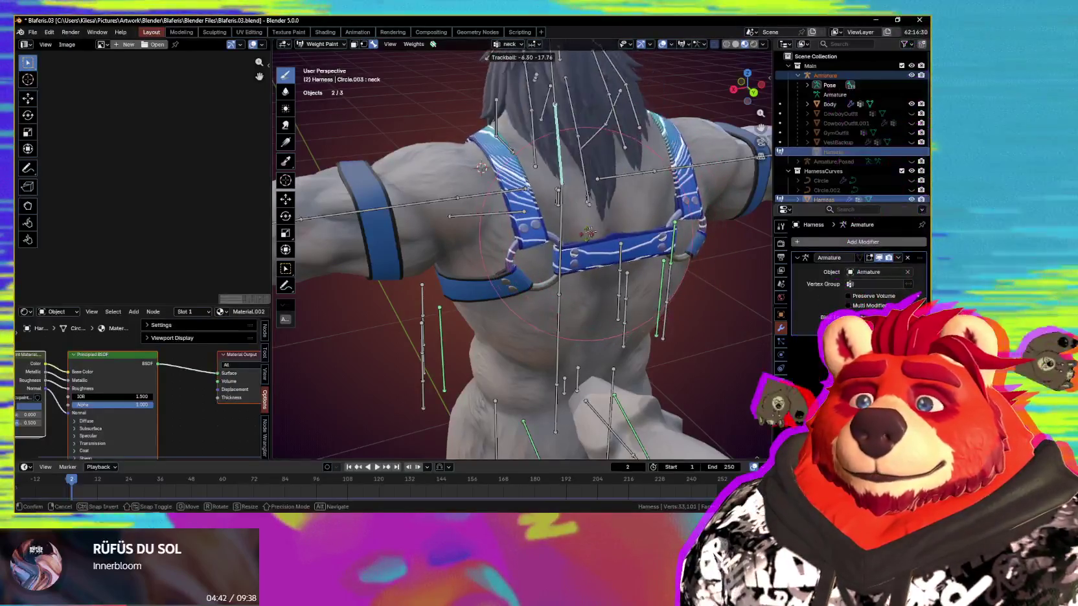
{"action": "left_click", "coordinate": [587, 197]}
{"action": "mouse_move", "coordinate": [587, 198]}
{"action": "middle_mouse_down"}
{"action": "mouse_move", "coordinate": [614, 257]}
{"action": "mouse_move", "coordinate": [565, 257]}
{"action": "middle_mouse_up"}
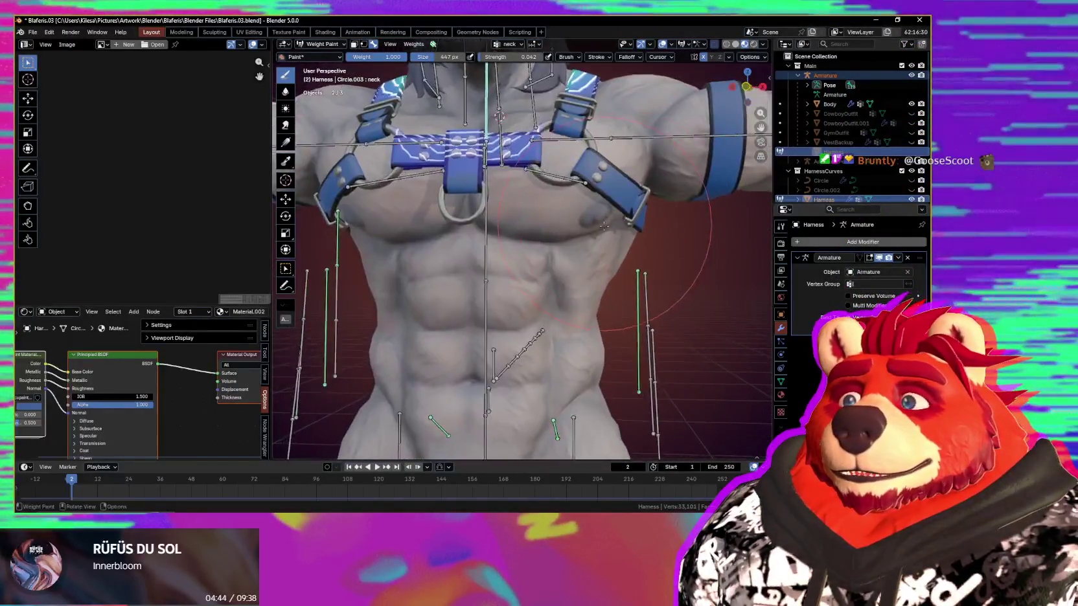
{"action": "scroll", "coordinate": [565, 258], "scroll_direction": "up", "scroll_amount": 3}
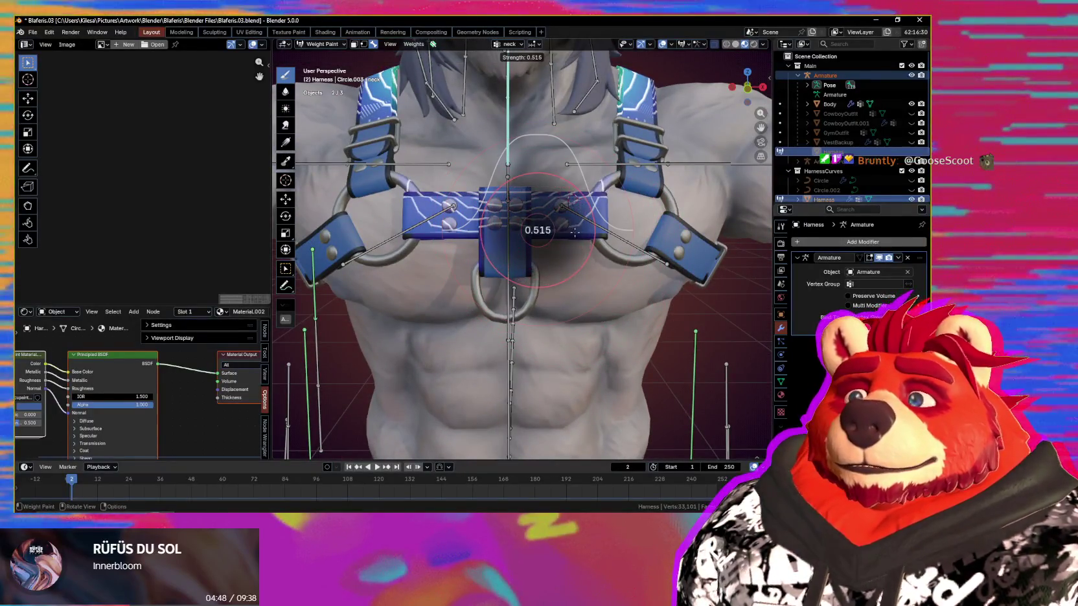
{"action": "left_click_drag", "start_coordinate": [576, 202], "coordinate": [573, 198]}
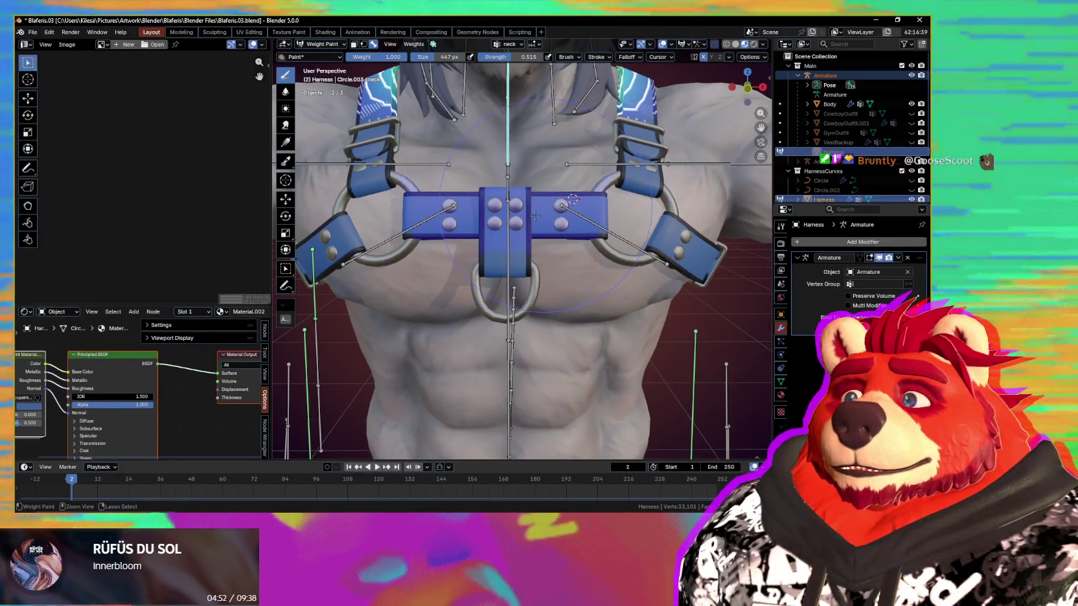
{"action": "middle_click_drag", "start_coordinate": [535, 215], "coordinate": [634, 243]}
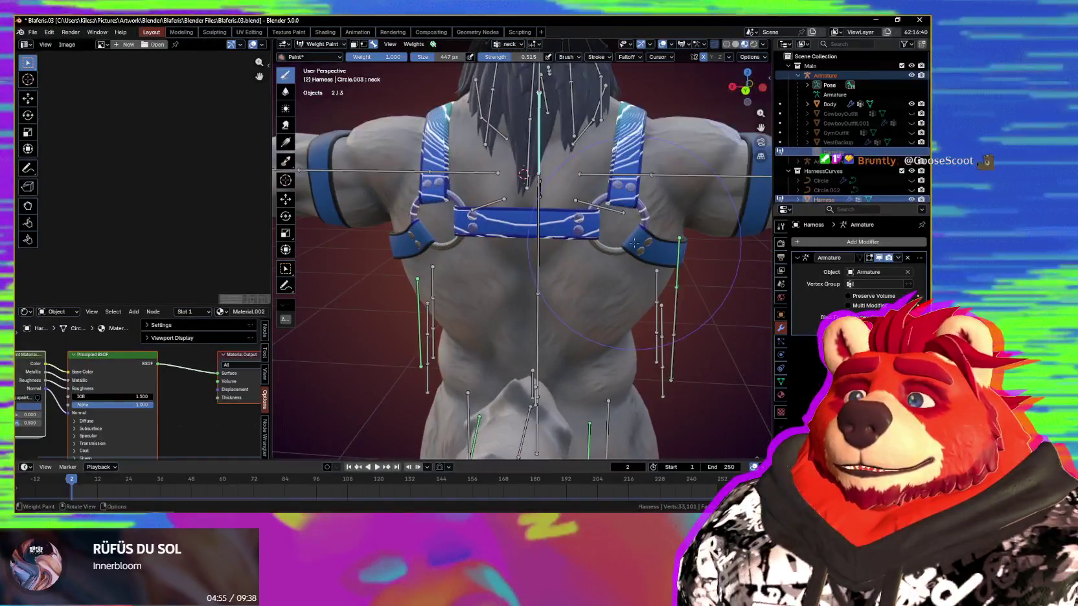
{"action": "key", "text": "r"}
{"action": "key", "text": "r"}
{"action": "right_click", "coordinate": [626, 258]}
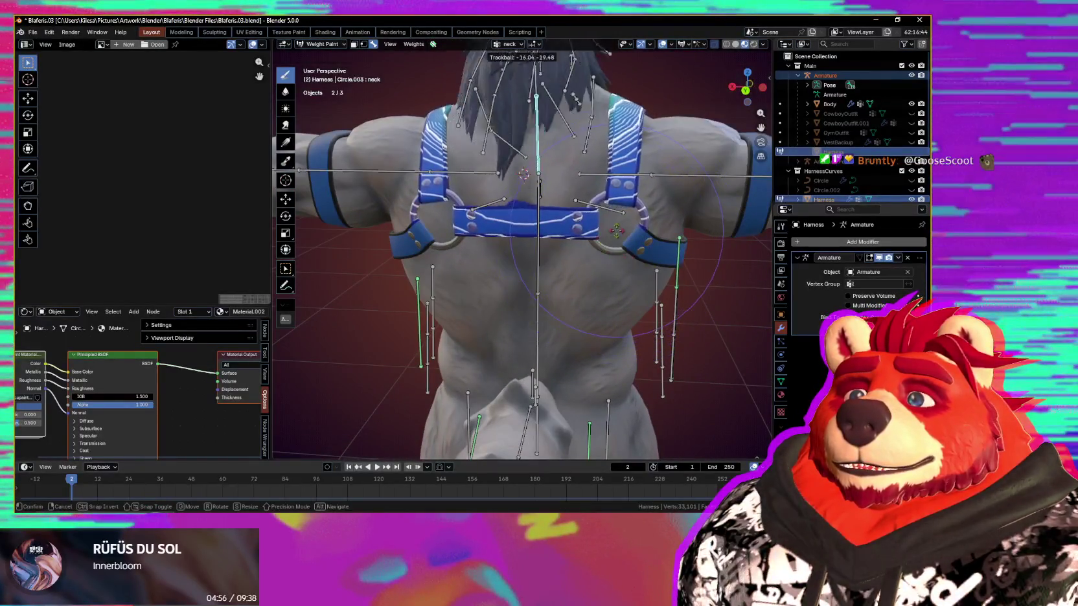
{"action": "scroll", "coordinate": [529, 225], "scroll_direction": "up", "scroll_amount": 3}
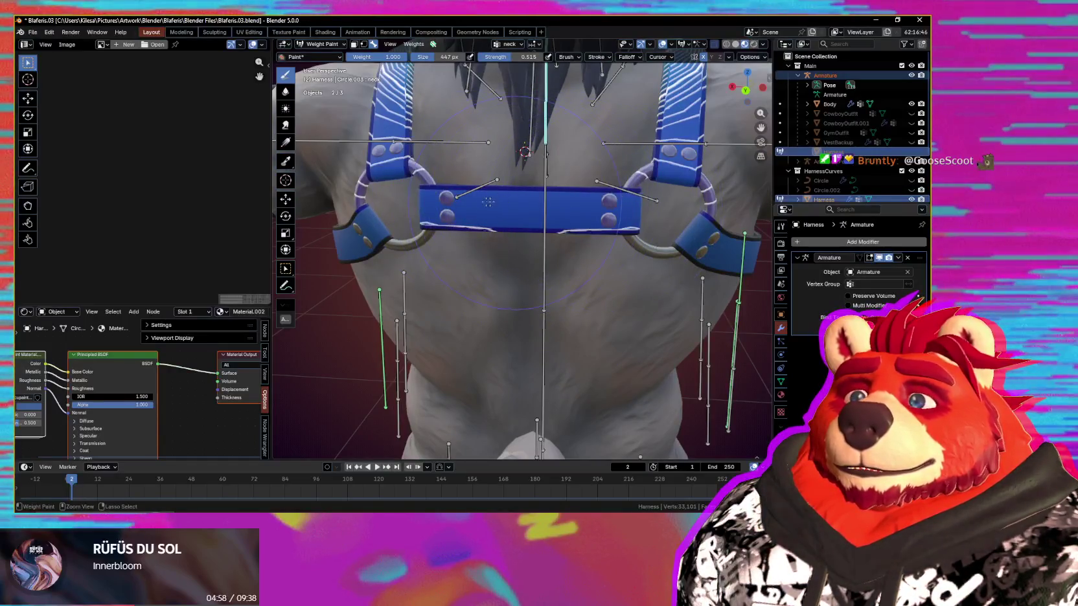
{"action": "scroll", "coordinate": [571, 220], "scroll_direction": "down", "scroll_amount": 2}
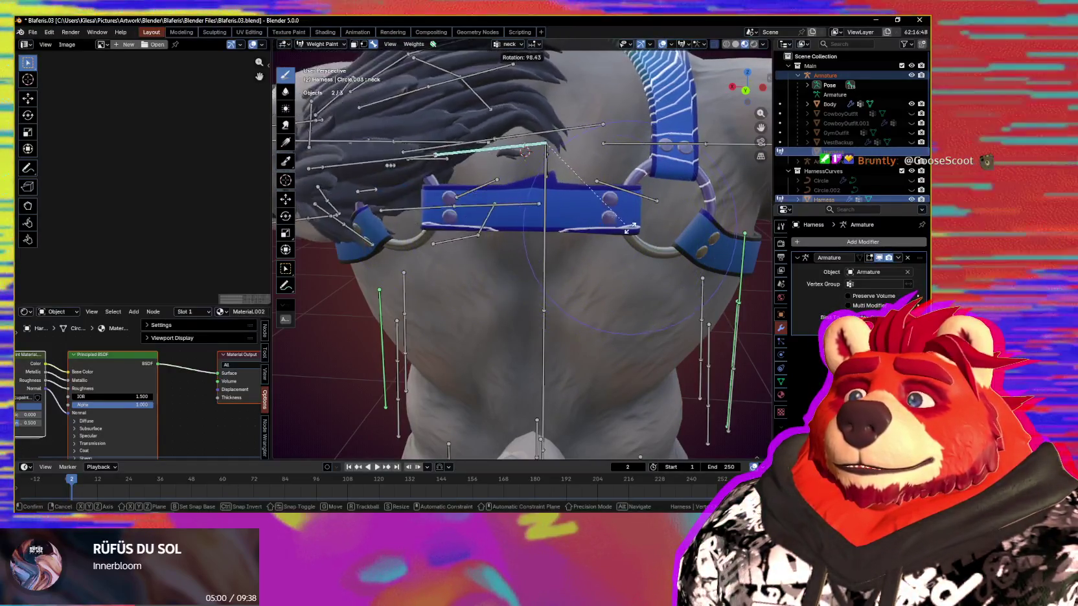
{"action": "scroll", "coordinate": [557, 201], "scroll_direction": "down", "scroll_amount": 2}
{"action": "scroll", "coordinate": [542, 187], "scroll_direction": "down", "scroll_amount": 2}
{"action": "middle_click_drag", "start_coordinate": [541, 187], "coordinate": [584, 212]}
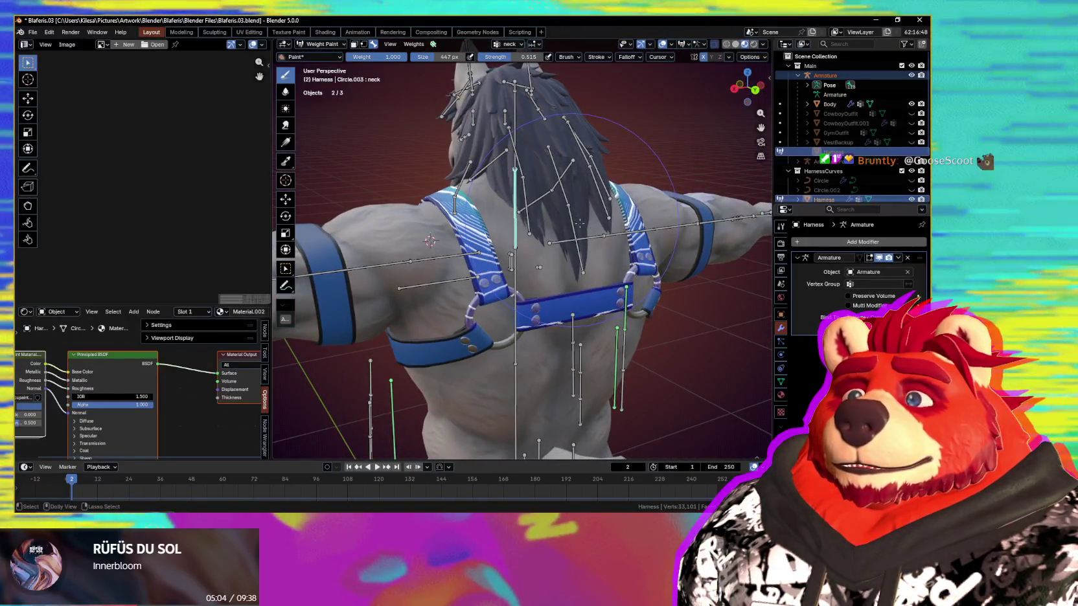
{"action": "left_click", "coordinate": [579, 222], "text": "ctrl"}
{"action": "scroll", "coordinate": [574, 220], "scroll_direction": "up", "scroll_amount": 1}
{"action": "scroll", "coordinate": [570, 219], "scroll_direction": "up", "scroll_amount": 2}
{"action": "scroll", "coordinate": [567, 217], "scroll_direction": "up", "scroll_amount": 2}
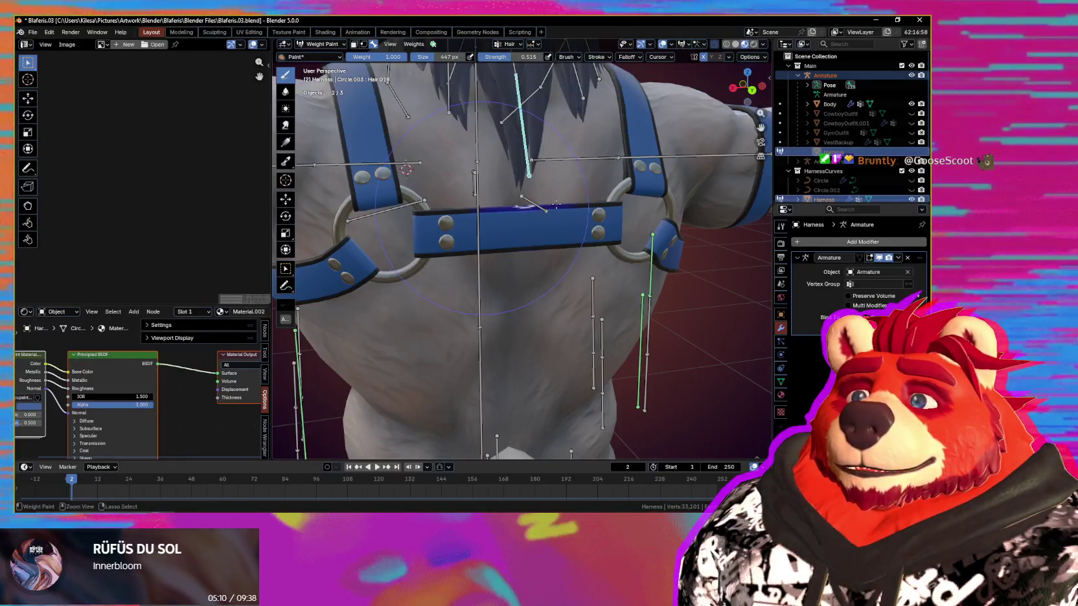
- Select Hair.006 and rotate it to check the harness stays put
{"action": "mouse_move", "coordinate": [491, 208]}
{"action": "middle_mouse_down"}
{"action": "mouse_move", "coordinate": [515, 263]}
{"action": "mouse_move", "coordinate": [616, 267]}
{"action": "middle_mouse_up"}
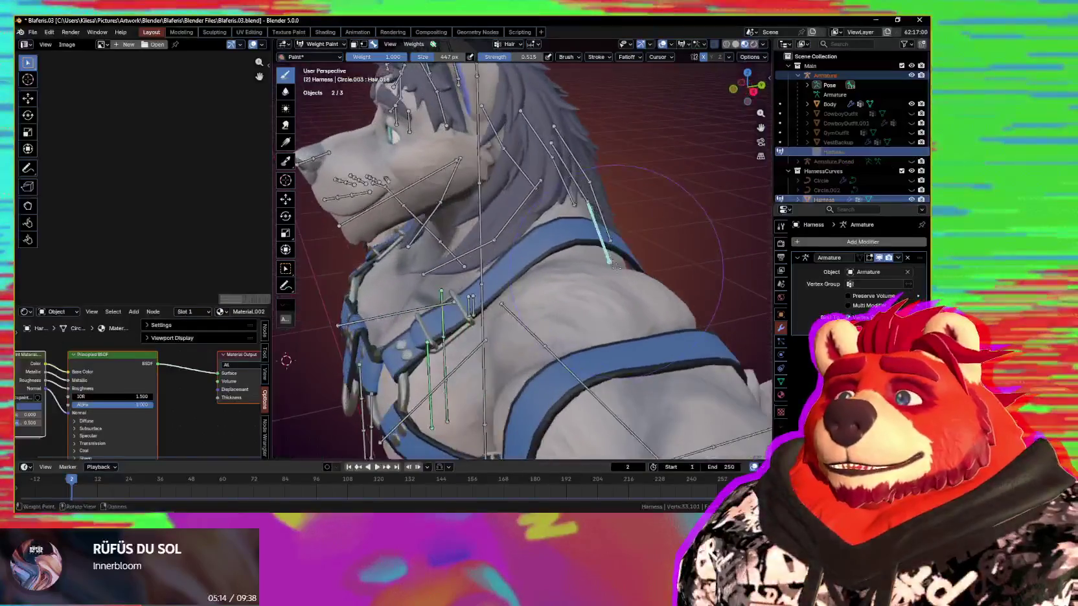
{"action": "left_click", "coordinate": [520, 206], "text": "ctrl"}
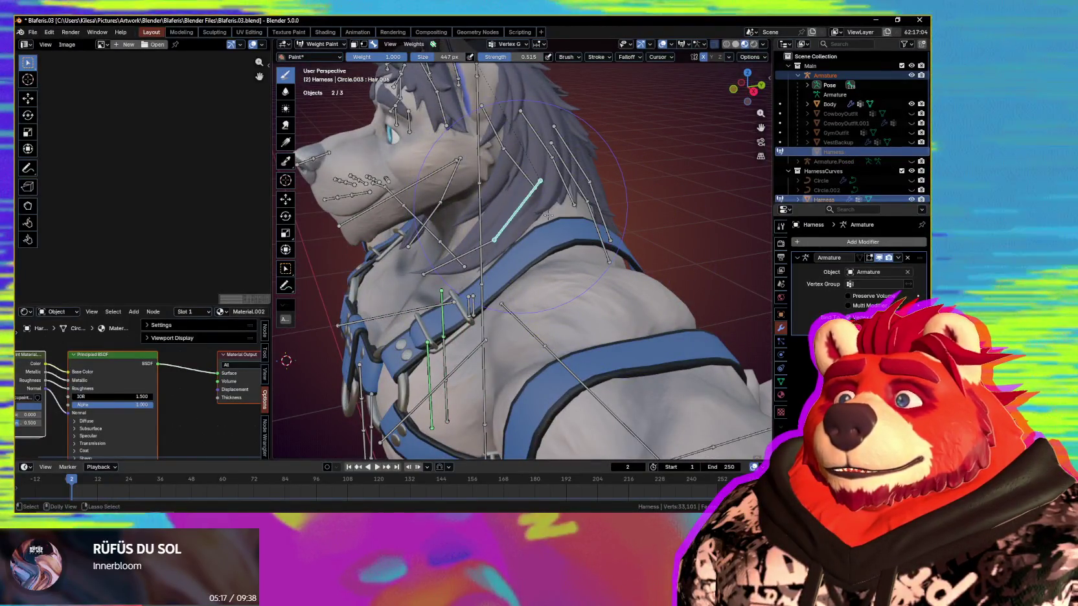
{"action": "middle_click_drag", "start_coordinate": [520, 207], "coordinate": [595, 231]}
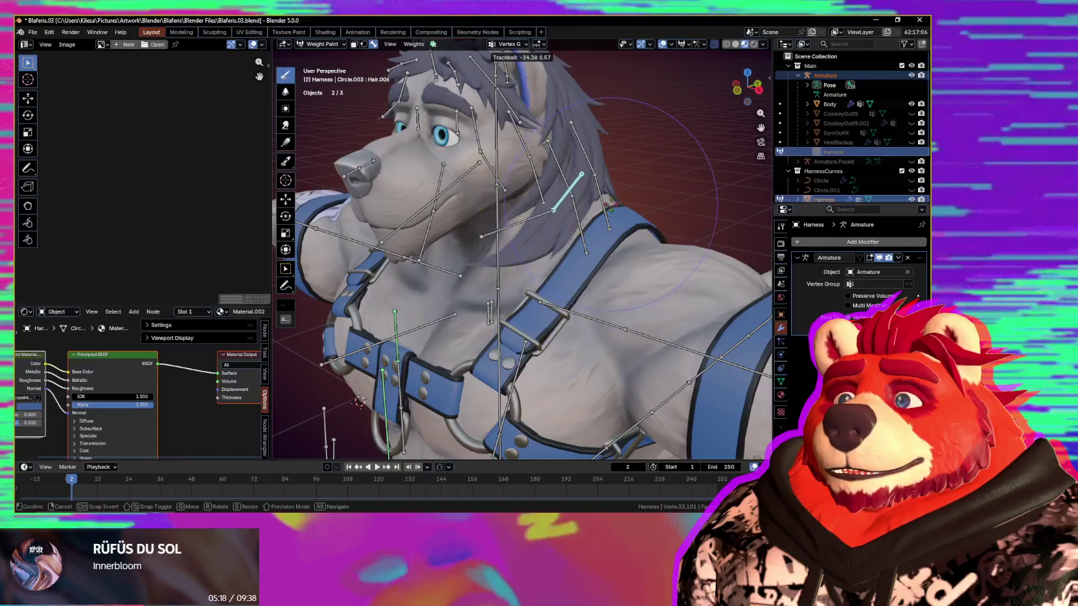
{"action": "left_click", "coordinate": [615, 209]}
{"action": "middle_click_drag", "start_coordinate": [614, 209], "coordinate": [564, 156]}
- Select Hair.007 and trackball-rotate it to test the harness
{"action": "left_click", "coordinate": [563, 156], "text": "ctrl"}
{"action": "key", "text": "r"}
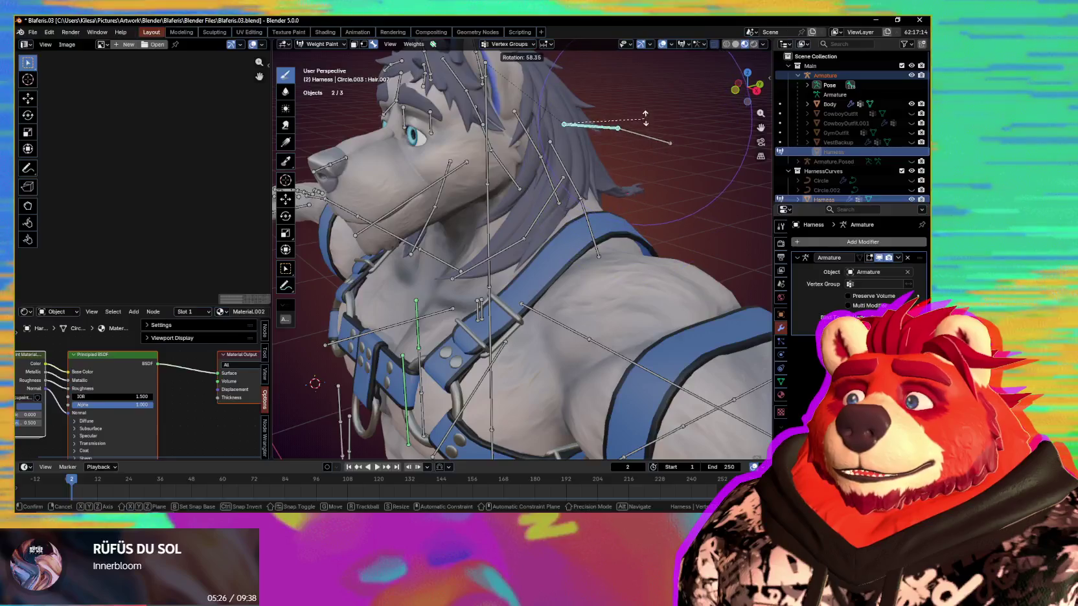
{"action": "middle_click_drag", "start_coordinate": [644, 174], "coordinate": [582, 167]}
{"action": "key", "text": "r"}
{"action": "key", "text": "r"}
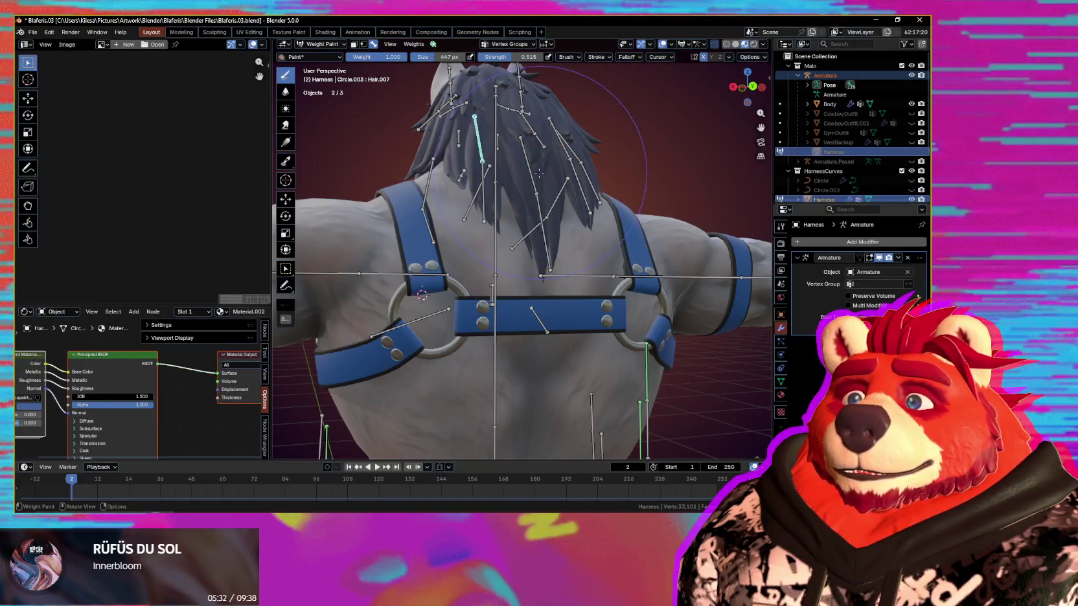
{"action": "middle_click_drag", "start_coordinate": [564, 205], "coordinate": [547, 220]}
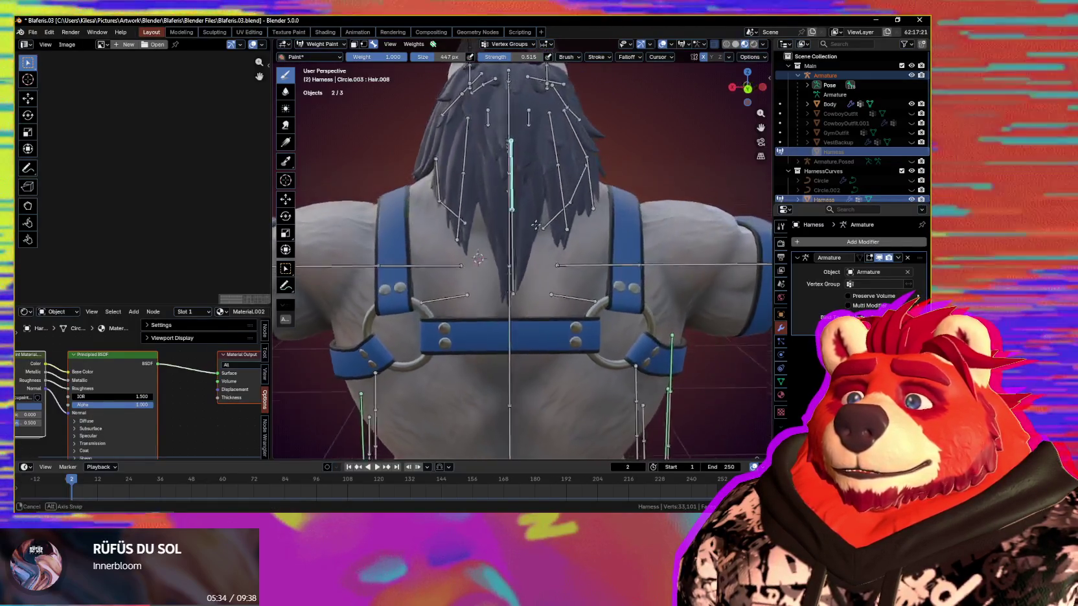
- Trackball-rotate Hair.008 and the next hair bone, confirming the harness is unaffected
{"action": "key", "text": "r"}
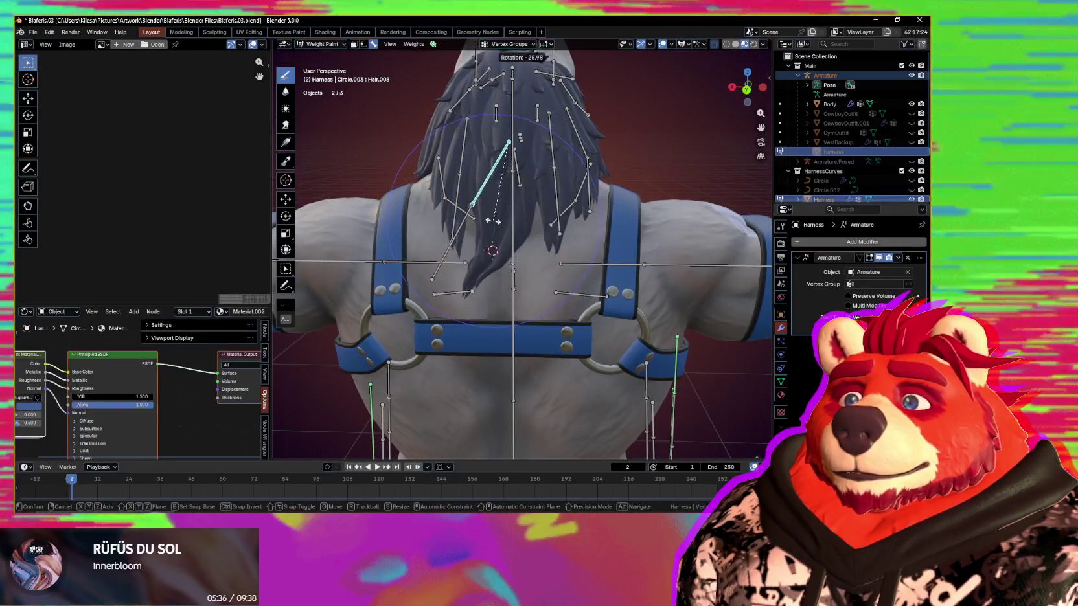
{"action": "middle_click_drag", "start_coordinate": [553, 216], "coordinate": [579, 197]}
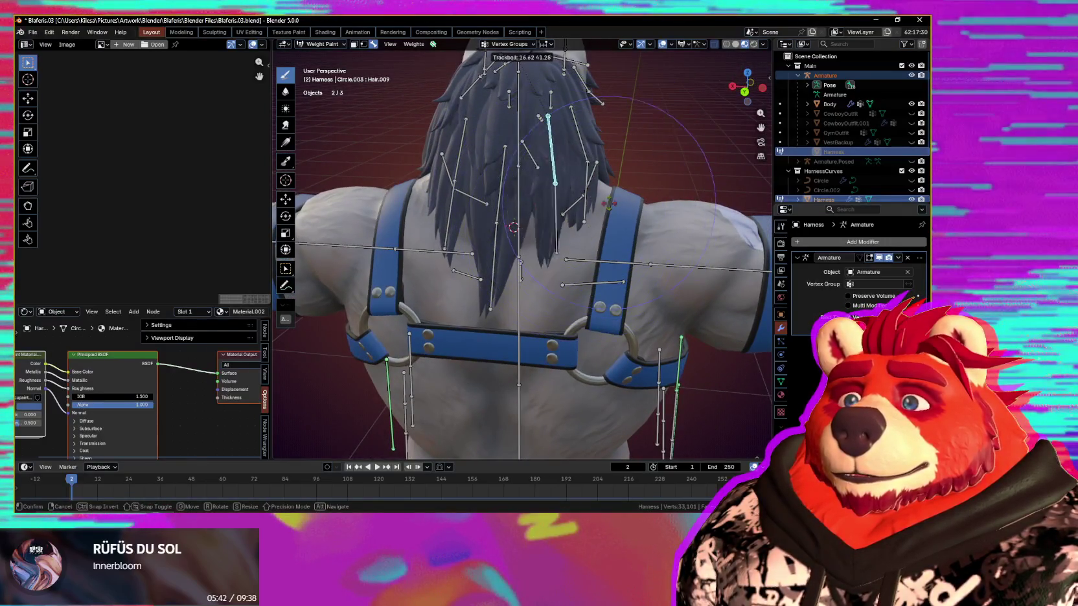
{"action": "left_click", "coordinate": [556, 199]}
{"action": "mouse_move", "coordinate": [556, 198]}
{"action": "middle_mouse_down"}
{"action": "mouse_move", "coordinate": [650, 236]}
{"action": "mouse_move", "coordinate": [557, 203]}
{"action": "middle_mouse_up"}
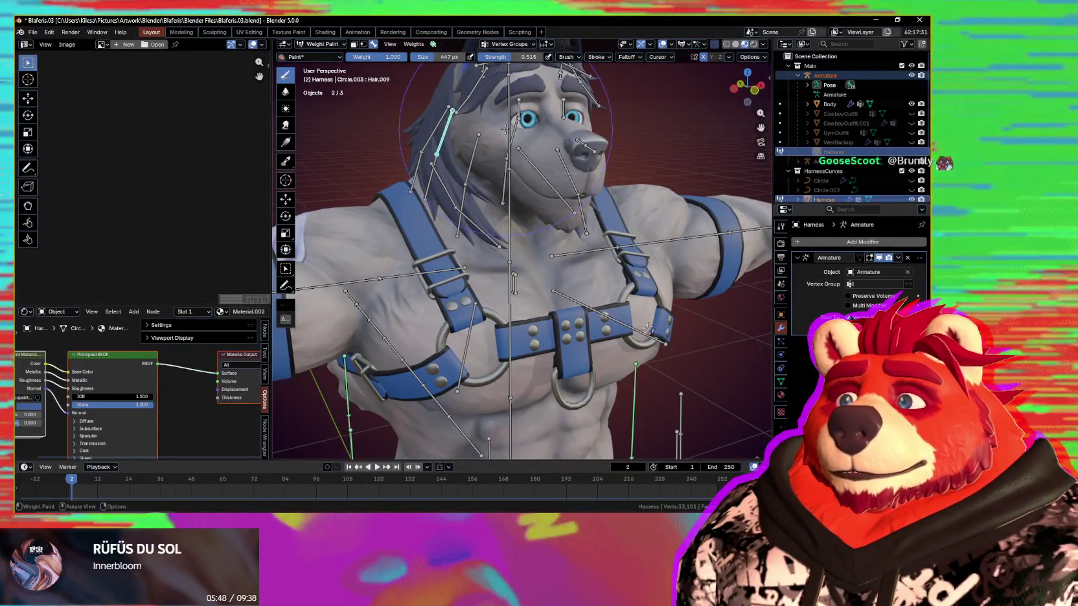
{"action": "mouse_move", "coordinate": [526, 127]}
{"action": "middle_mouse_down"}
{"action": "mouse_move", "coordinate": [583, 156]}
{"action": "mouse_move", "coordinate": [552, 162]}
{"action": "mouse_move", "coordinate": [540, 249]}
{"action": "mouse_move", "coordinate": [682, 233]}
{"action": "mouse_move", "coordinate": [524, 232]}
{"action": "mouse_move", "coordinate": [524, 158]}
{"action": "middle_mouse_up"}
{"action": "key", "text": "r"}
{"action": "left_click", "coordinate": [577, 164]}
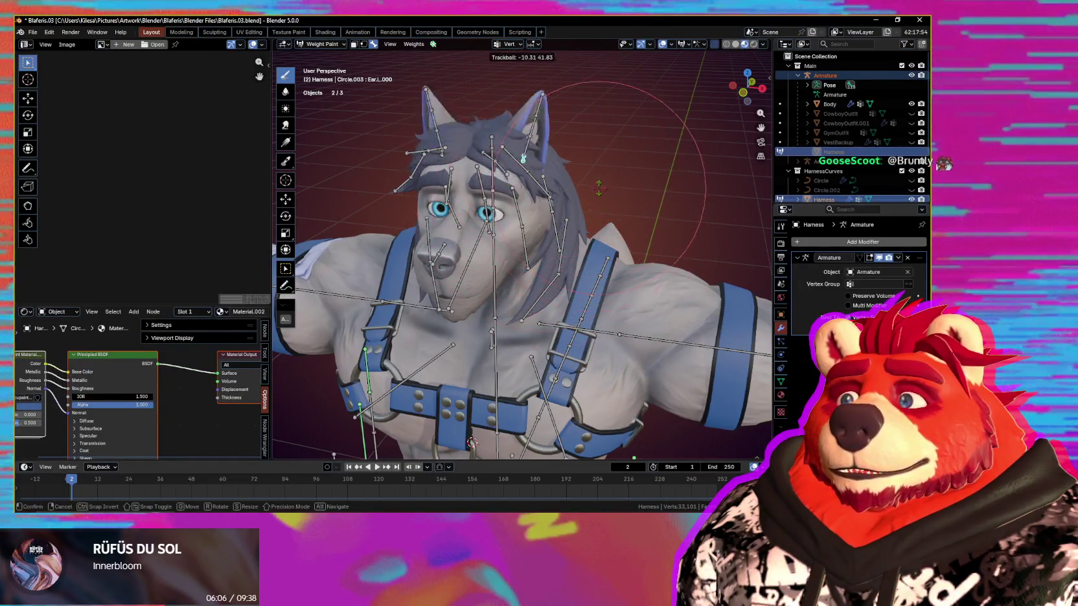
- Bend the chest bone, including along X, to test the harness, then cancel back upright
{"action": "mouse_move", "coordinate": [531, 226]}
{"action": "middle_mouse_down"}
{"action": "mouse_move", "coordinate": [452, 169]}
{"action": "mouse_move", "coordinate": [539, 223]}
{"action": "mouse_move", "coordinate": [459, 231]}
{"action": "middle_mouse_up"}
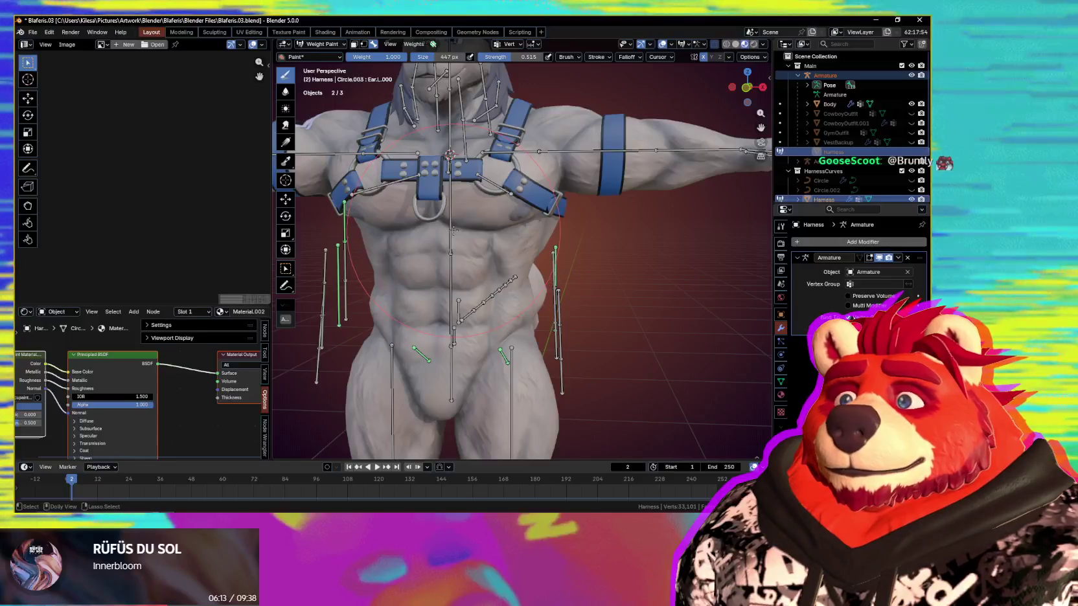
{"action": "left_click", "coordinate": [452, 231], "text": "ctrl"}
{"action": "key", "text": "r"}
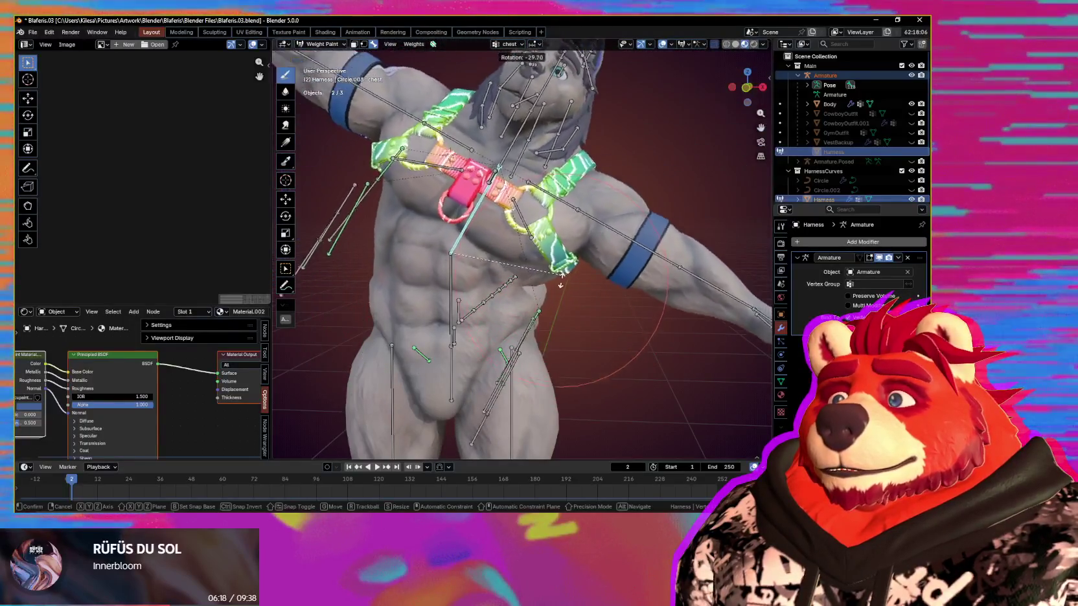
{"action": "left_click", "coordinate": [549, 246]}
{"action": "mouse_move", "coordinate": [549, 246]}
{"action": "middle_mouse_down"}
{"action": "mouse_move", "coordinate": [600, 241]}
{"action": "mouse_move", "coordinate": [624, 285]}
{"action": "middle_mouse_up"}
{"action": "key", "text": "r"}
{"action": "key", "text": "x"}
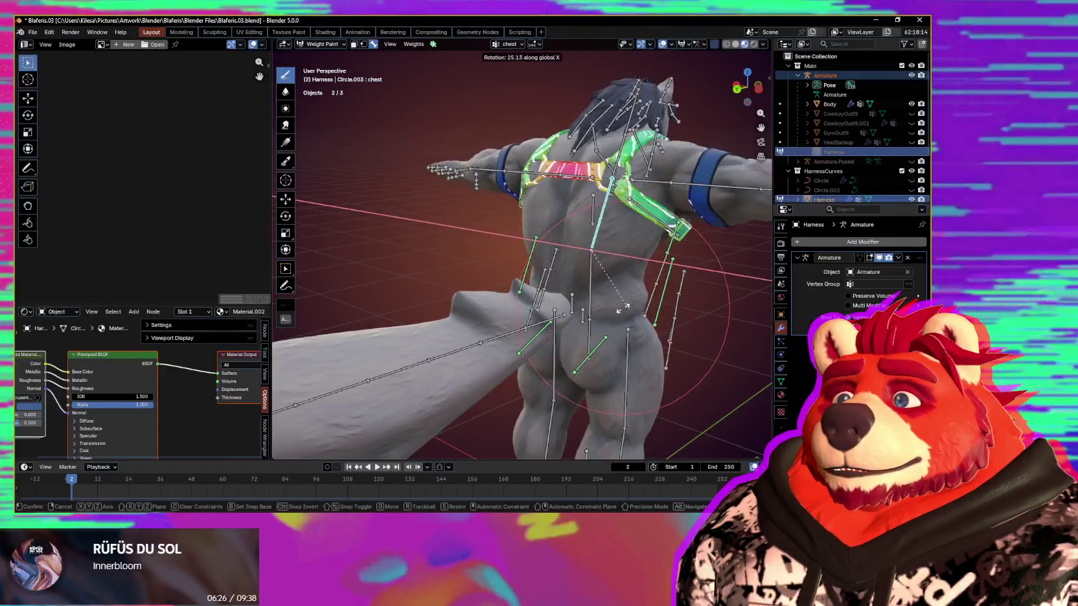
{"action": "middle_click_drag", "start_coordinate": [677, 263], "coordinate": [570, 259]}
{"action": "key", "text": "r"}
{"action": "key", "text": "x"}
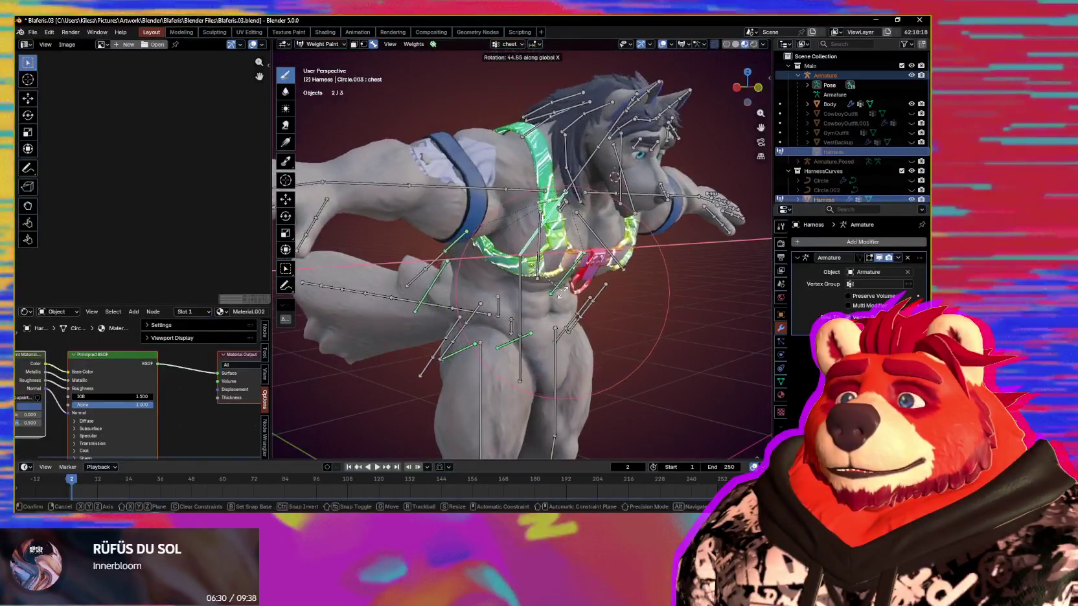
{"action": "right_click", "coordinate": [505, 311]}
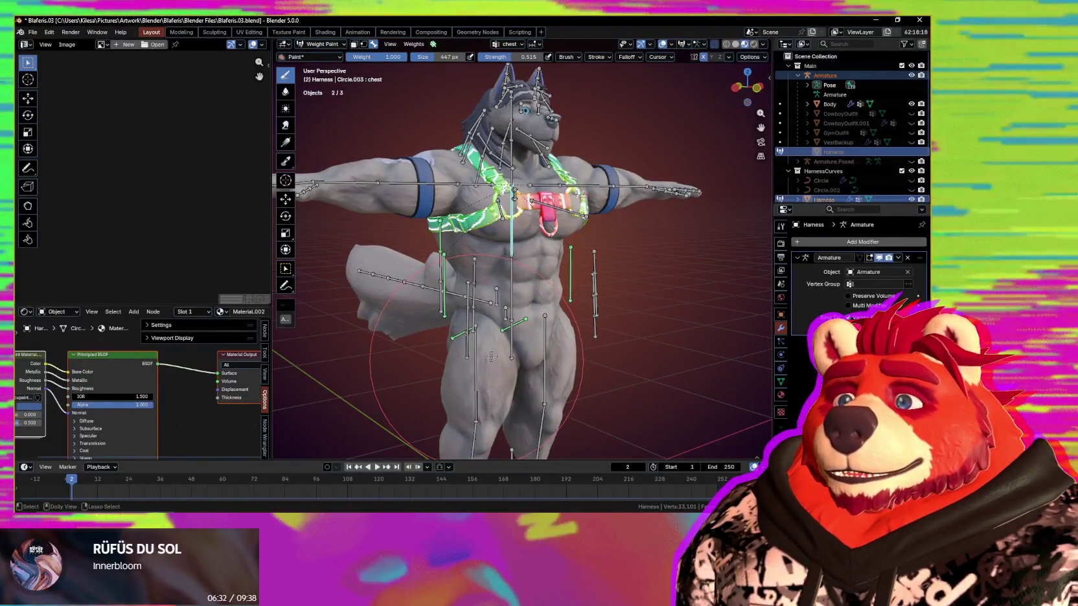
- Test-rotate upper_leg.R and cancel, then swing the Tail.001 bone to one side
{"action": "left_click", "coordinate": [486, 353], "text": "ctrl"}
{"action": "middle_click_drag", "start_coordinate": [485, 353], "coordinate": [431, 364]}
{"action": "key", "text": "r"}
{"action": "key", "text": "r"}
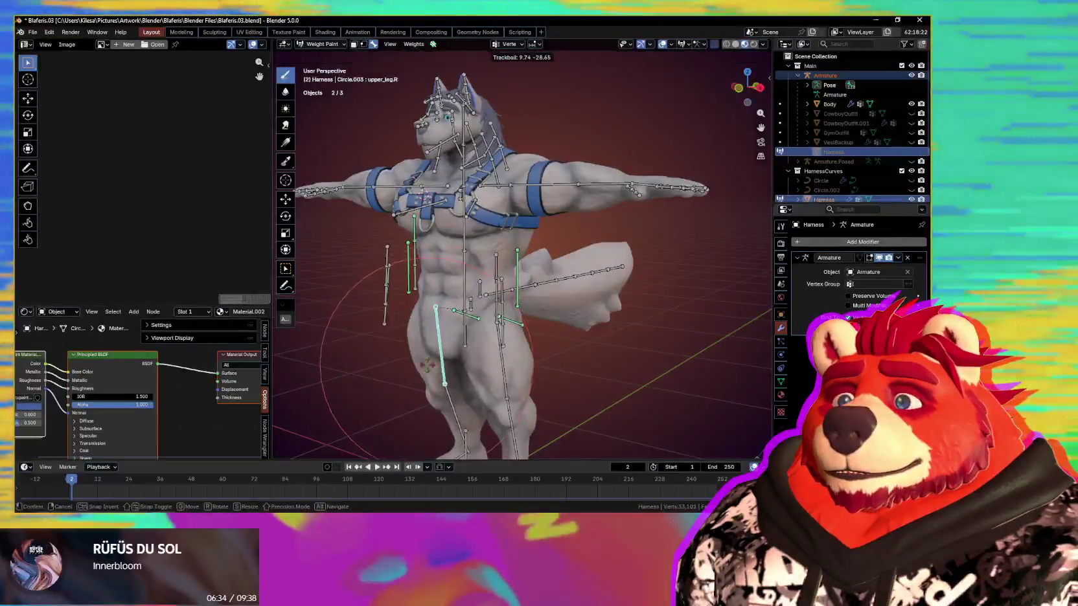
{"action": "right_click", "coordinate": [525, 317]}
{"action": "mouse_move", "coordinate": [524, 317]}
{"action": "middle_mouse_down"}
{"action": "mouse_move", "coordinate": [559, 303]}
{"action": "mouse_move", "coordinate": [492, 324]}
{"action": "middle_mouse_up"}
{"action": "key", "text": "r"}
{"action": "key", "text": "r"}
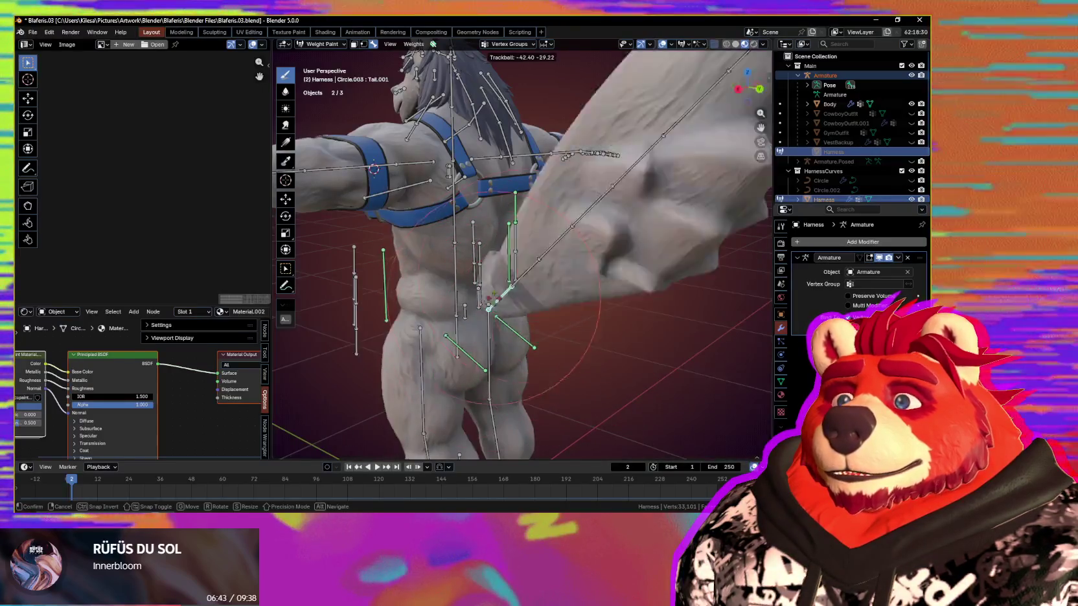
{"action": "left_click", "coordinate": [685, 327]}
{"action": "mouse_move", "coordinate": [685, 327]}
{"action": "middle_mouse_down"}
{"action": "mouse_move", "coordinate": [495, 356]}
{"action": "mouse_move", "coordinate": [587, 363]}
{"action": "middle_mouse_up"}
- Switch to Object Mode and select only the harness, dropping the armature
{"action": "key", "text": "ctrl+Tab"}
{"action": "left_click", "coordinate": [492, 347]}
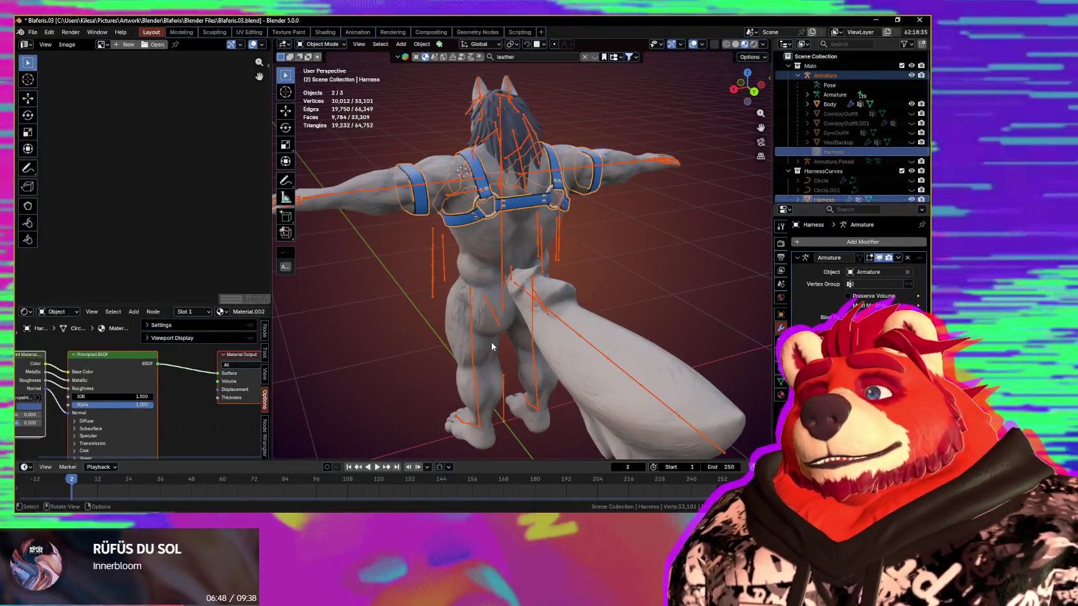
{"action": "middle_click_drag", "start_coordinate": [427, 184], "coordinate": [537, 261]}
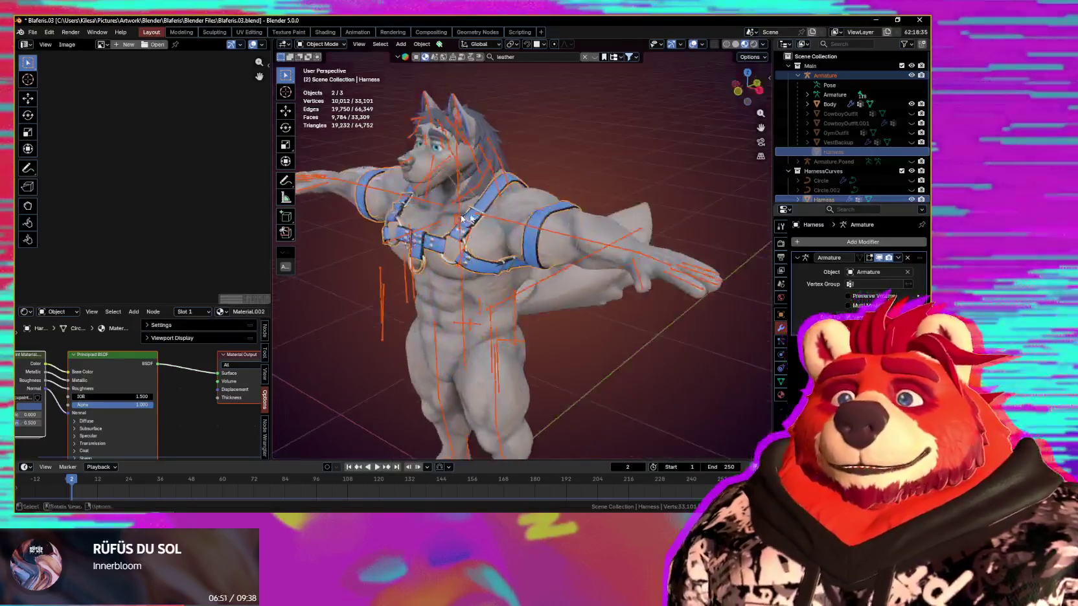
{"action": "scroll", "coordinate": [537, 261], "scroll_direction": "up", "scroll_amount": 2}
{"action": "scroll", "coordinate": [503, 265], "scroll_direction": "up", "scroll_amount": 2}
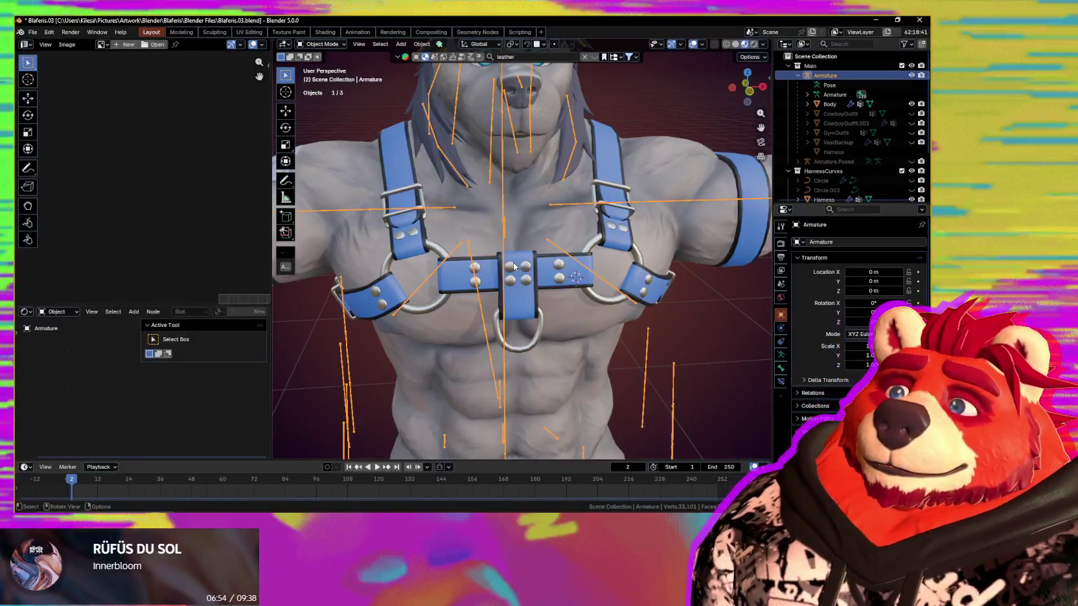
{"action": "left_click", "coordinate": [515, 267]}
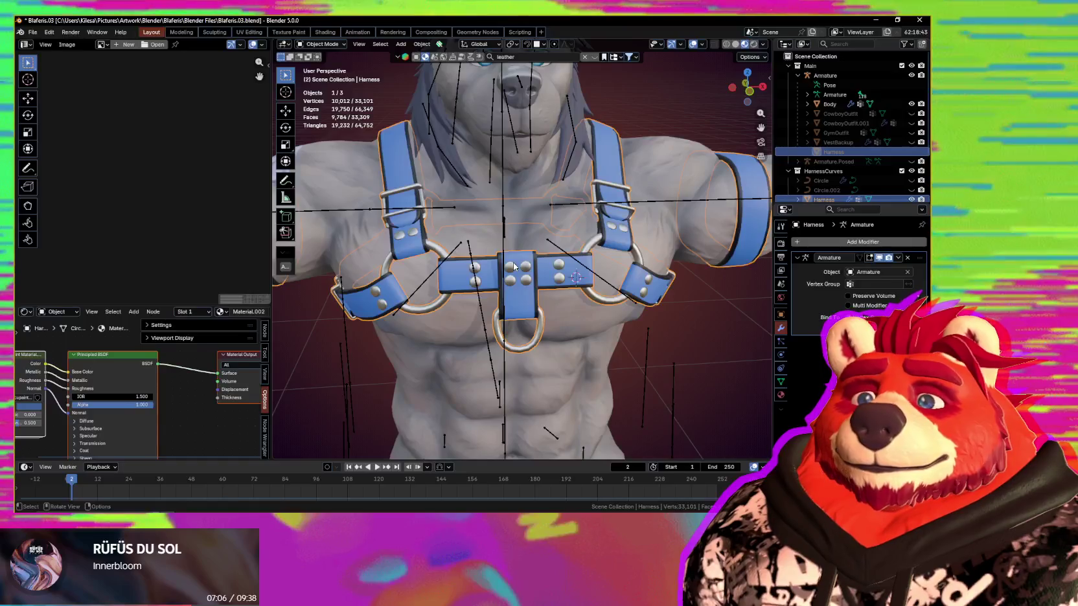
- Frame the chest harness from the front with overlays restored and the Ucupaint sidebar shown
{"action": "scroll", "coordinate": [514, 265], "scroll_direction": "down", "scroll_amount": 5}
{"action": "mouse_move", "coordinate": [508, 244]}
{"action": "middle_mouse_down"}
{"action": "mouse_move", "coordinate": [480, 254]}
{"action": "mouse_move", "coordinate": [694, 255]}
{"action": "mouse_move", "coordinate": [532, 272]}
{"action": "middle_mouse_up"}
{"action": "scroll", "coordinate": [480, 255], "scroll_direction": "up", "scroll_amount": 3}
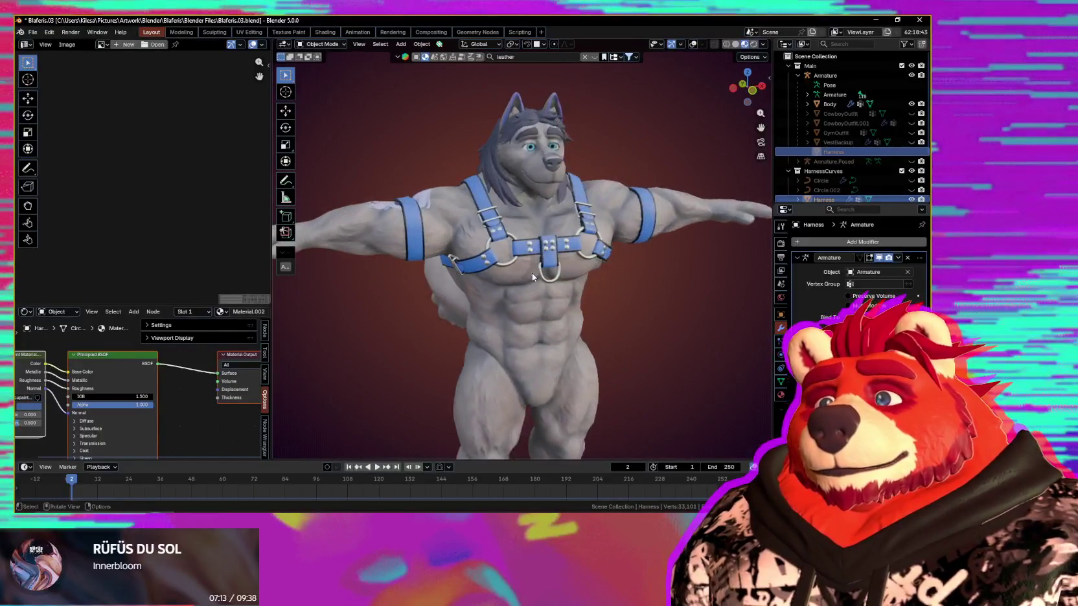
{"action": "scroll", "coordinate": [596, 245], "scroll_direction": "up", "scroll_amount": 4}
{"action": "middle_click_drag", "start_coordinate": [596, 244], "coordinate": [582, 255]}
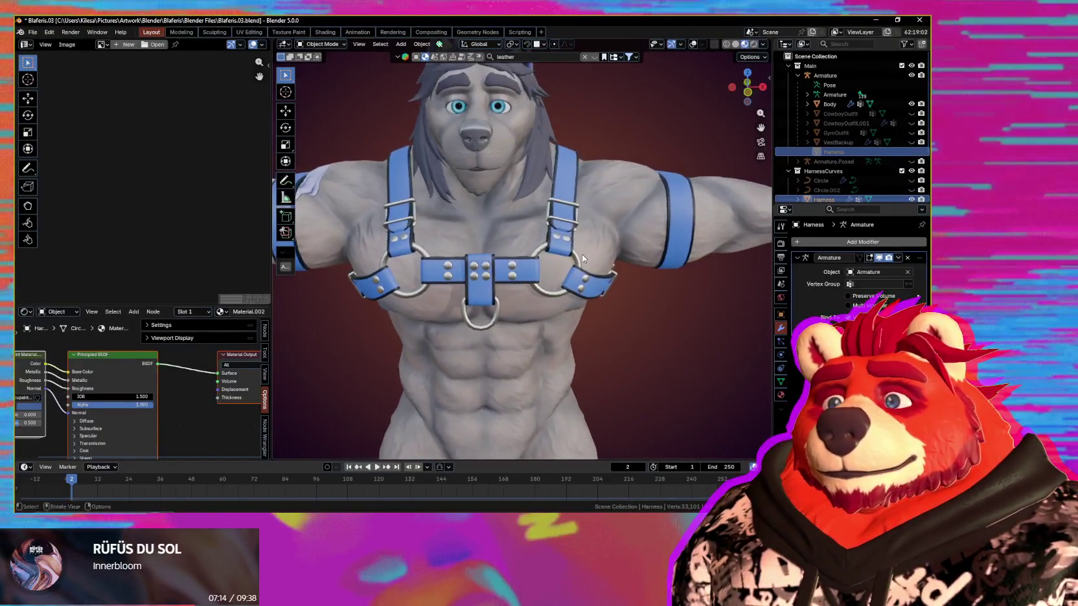
{"action": "key", "text": "shift+alt+z"}
{"action": "scroll", "coordinate": [545, 273], "scroll_direction": "up", "scroll_amount": 3}
{"action": "key", "text": "n"}
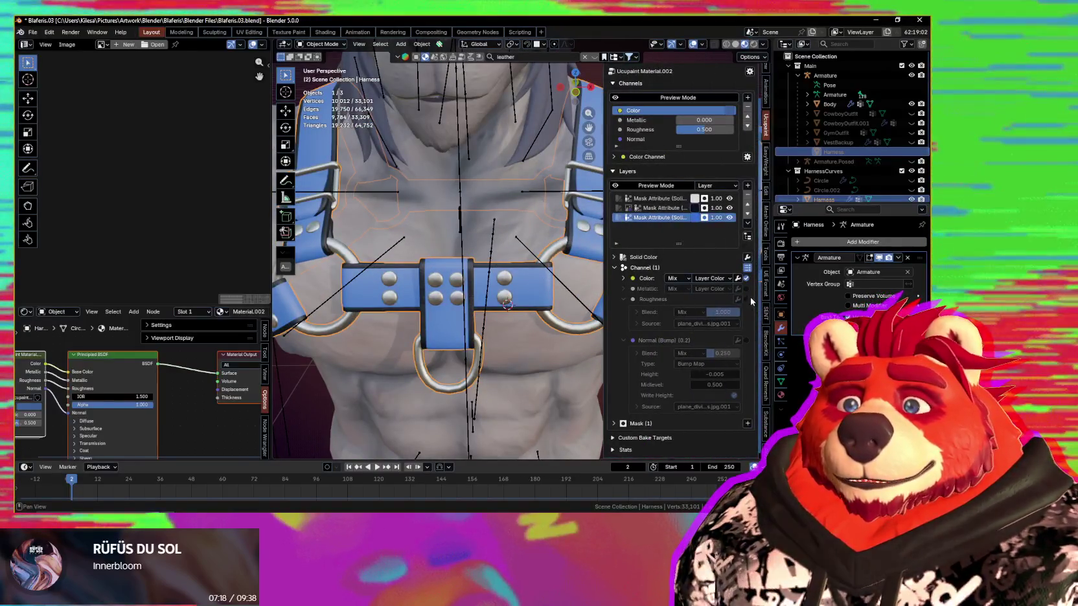
- Enable Roughness on the Mask Attribute layer, recenter on the harness, and hide the sidebar
{"action": "left_click", "coordinate": [745, 299]}
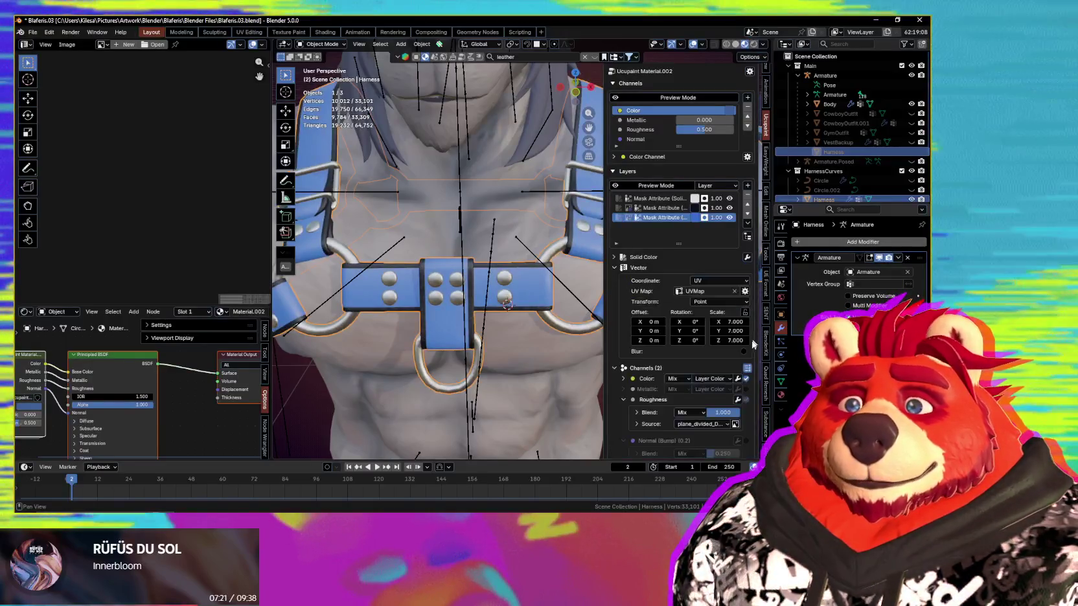
{"action": "scroll", "coordinate": [744, 412], "scroll_direction": "down", "scroll_amount": 2}
{"action": "scroll", "coordinate": [745, 412], "scroll_direction": "down", "scroll_amount": 1}
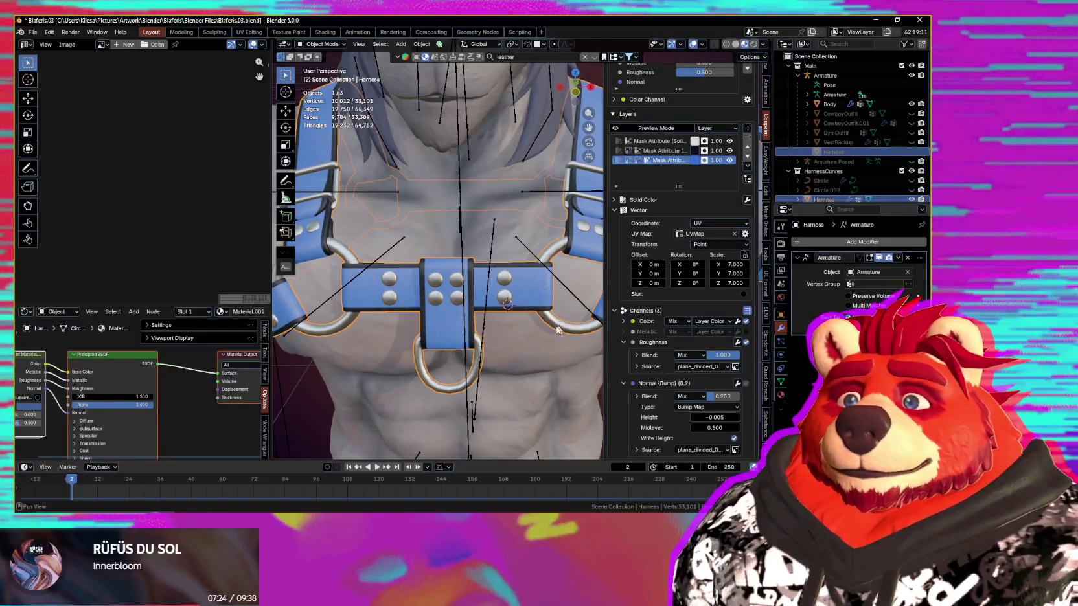
{"action": "middle_click_drag", "start_coordinate": [559, 329], "coordinate": [659, 196]}
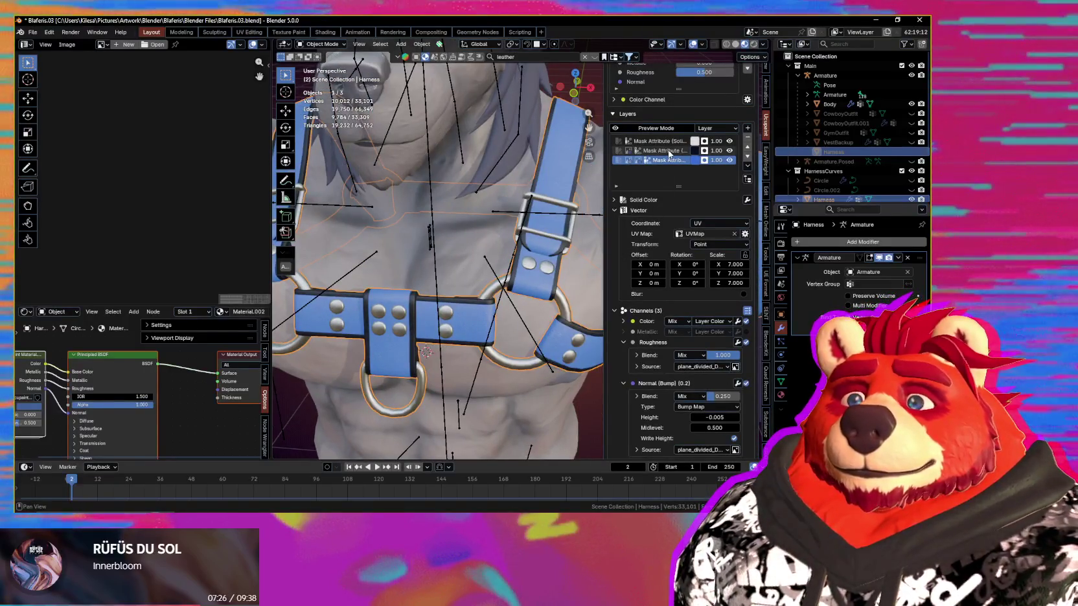
{"action": "scroll", "coordinate": [675, 159], "scroll_direction": "down", "scroll_amount": 4}
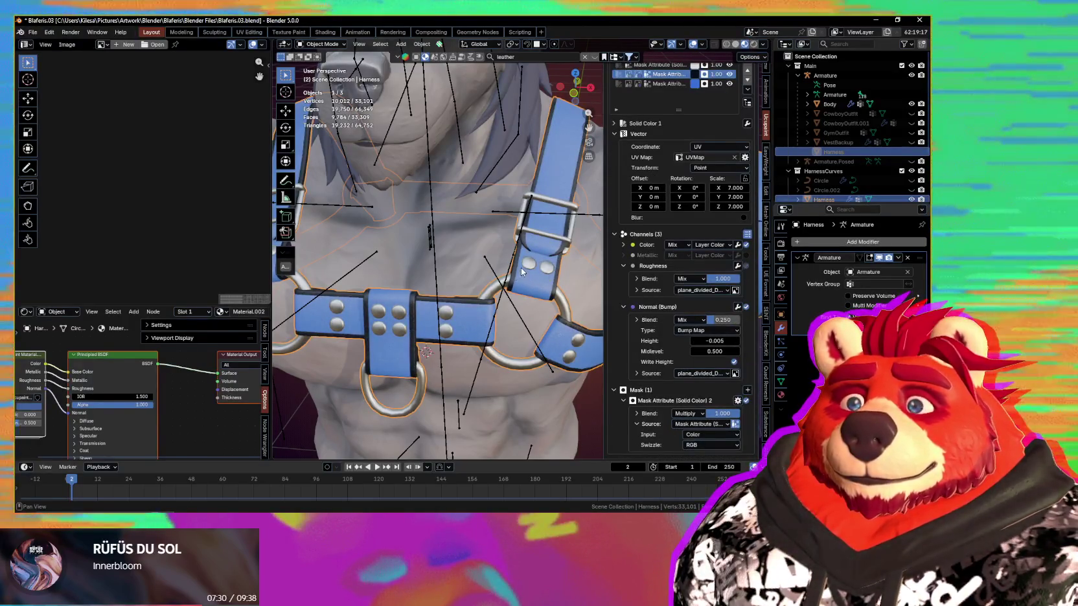
{"action": "middle_click_drag", "start_coordinate": [523, 272], "coordinate": [536, 277], "text": "shift"}
{"action": "key", "text": "n"}
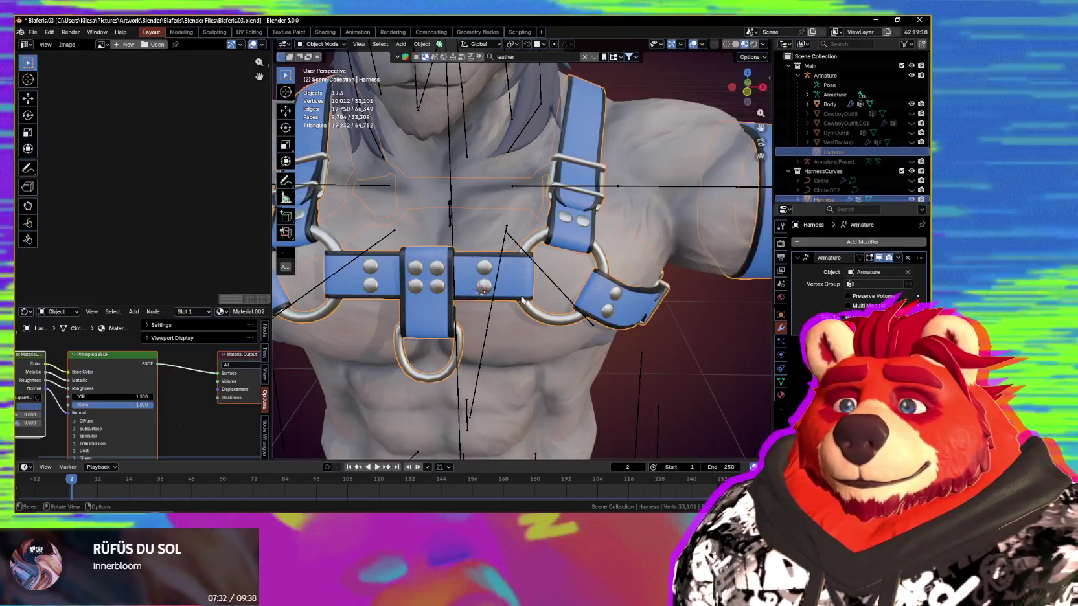
{"action": "scroll", "coordinate": [526, 291], "scroll_direction": "up", "scroll_amount": 2}
{"action": "scroll", "coordinate": [535, 288], "scroll_direction": "up", "scroll_amount": 6}
{"action": "scroll", "coordinate": [535, 283], "scroll_direction": "down", "scroll_amount": 5}
{"action": "middle_click_drag", "start_coordinate": [536, 283], "coordinate": [581, 309]}
{"action": "scroll", "coordinate": [580, 309], "scroll_direction": "up", "scroll_amount": 2}
{"action": "scroll", "coordinate": [580, 311], "scroll_direction": "up", "scroll_amount": 3}
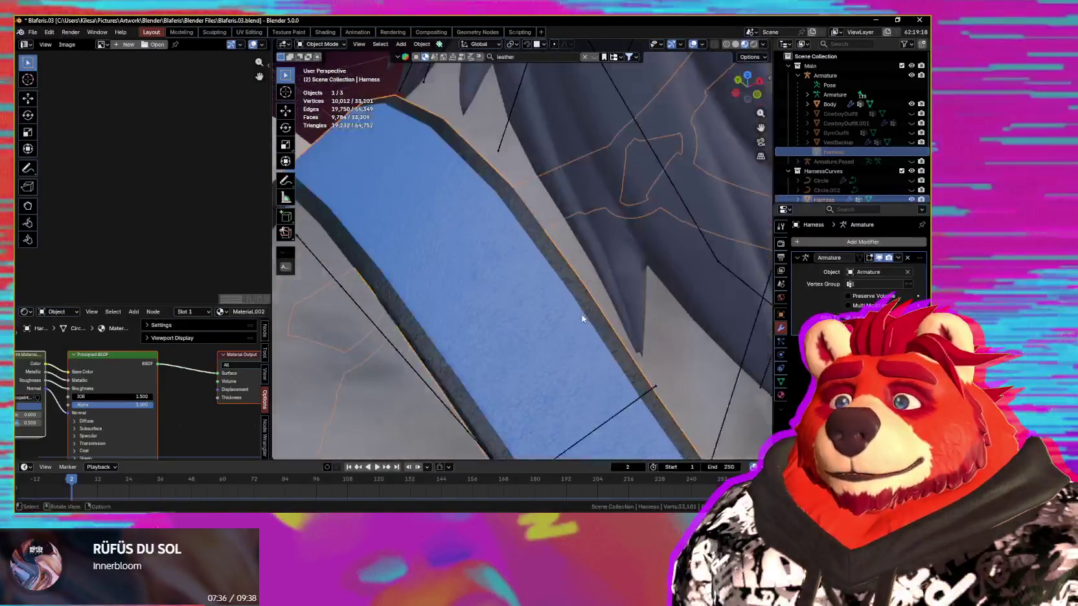
{"action": "scroll", "coordinate": [582, 318], "scroll_direction": "up", "scroll_amount": 3}
{"action": "scroll", "coordinate": [581, 318], "scroll_direction": "down", "scroll_amount": 3}
{"action": "scroll", "coordinate": [577, 307], "scroll_direction": "down", "scroll_amount": 3}
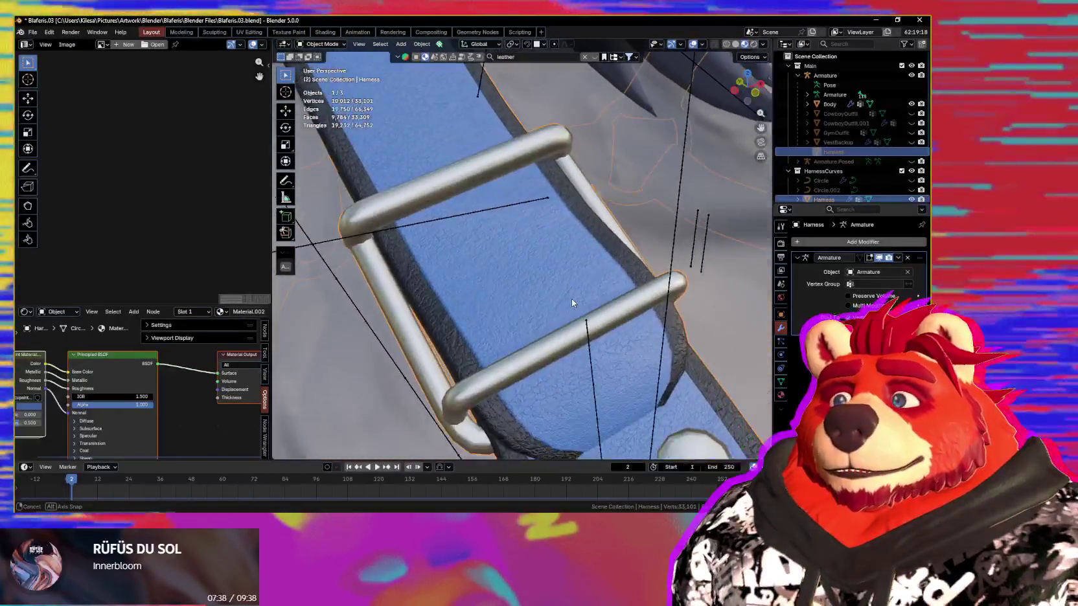
{"action": "scroll", "coordinate": [594, 279], "scroll_direction": "down", "scroll_amount": 5}
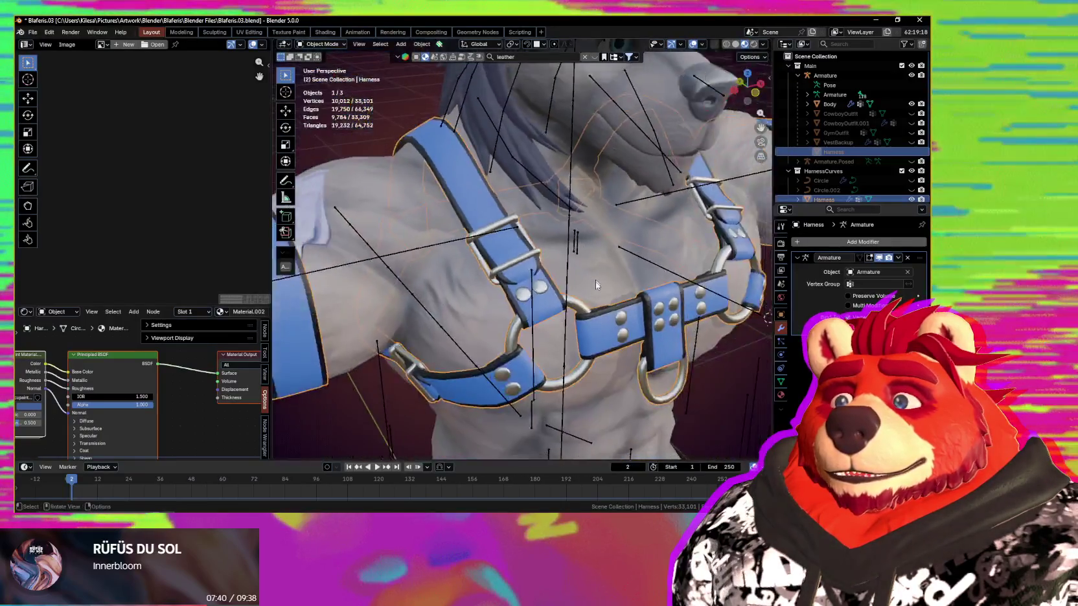
{"action": "scroll", "coordinate": [595, 280], "scroll_direction": "up", "scroll_amount": 5}
{"action": "mouse_move", "coordinate": [596, 281]}
{"action": "middle_mouse_down"}
{"action": "mouse_move", "coordinate": [556, 245]}
{"action": "mouse_move", "coordinate": [462, 225]}
{"action": "mouse_move", "coordinate": [628, 286]}
{"action": "middle_mouse_up"}
{"action": "scroll", "coordinate": [578, 256], "scroll_direction": "up", "scroll_amount": 3}
{"action": "scroll", "coordinate": [556, 244], "scroll_direction": "down", "scroll_amount": 3}
{"action": "scroll", "coordinate": [556, 245], "scroll_direction": "up", "scroll_amount": 3}
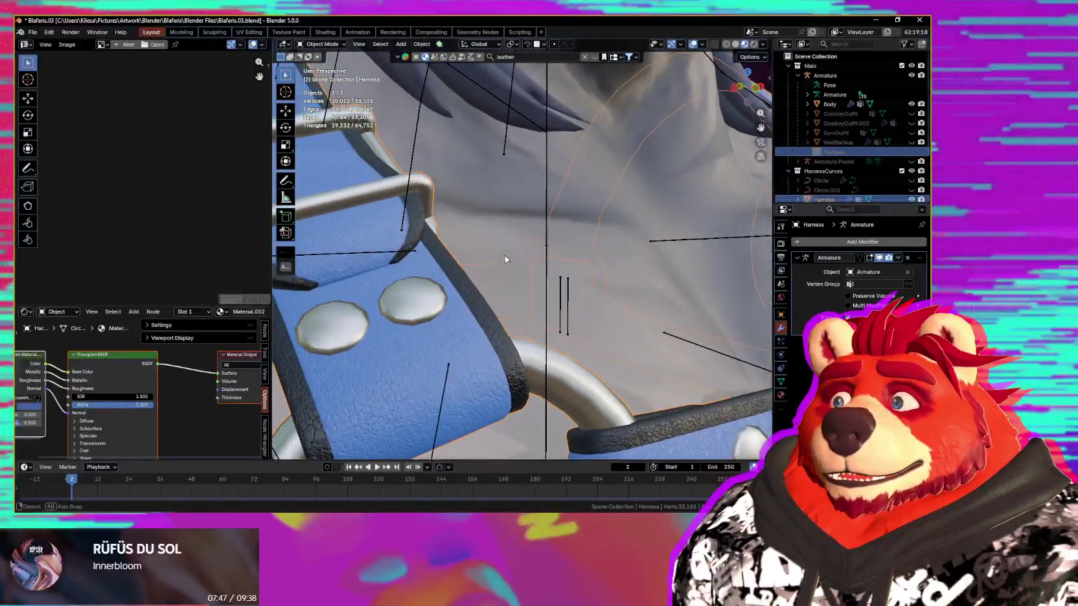
{"action": "mouse_move", "coordinate": [613, 301]}
{"action": "middle_mouse_down"}
{"action": "mouse_move", "coordinate": [584, 231]}
{"action": "mouse_move", "coordinate": [571, 280]}
{"action": "mouse_move", "coordinate": [544, 306]}
{"action": "middle_mouse_up"}
{"action": "scroll", "coordinate": [601, 257], "scroll_direction": "down", "scroll_amount": 4}
{"action": "scroll", "coordinate": [601, 257], "scroll_direction": "down", "scroll_amount": 3}
{"action": "scroll", "coordinate": [545, 307], "scroll_direction": "up", "scroll_amount": 5}
{"action": "scroll", "coordinate": [544, 306], "scroll_direction": "up", "scroll_amount": 3}
{"action": "mouse_move", "coordinate": [577, 249]}
{"action": "middle_mouse_down"}
{"action": "mouse_move", "coordinate": [592, 254]}
{"action": "mouse_move", "coordinate": [582, 259]}
{"action": "middle_mouse_up"}
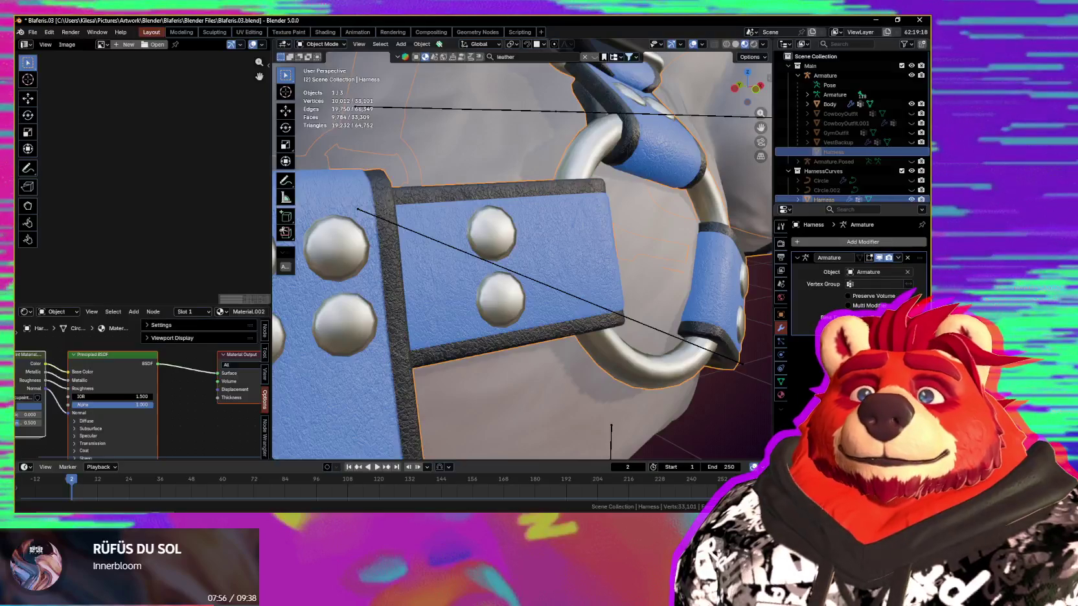
{"action": "scroll", "coordinate": [600, 263], "scroll_direction": "down", "scroll_amount": 3}
{"action": "scroll", "coordinate": [573, 255], "scroll_direction": "down", "scroll_amount": 2}
{"action": "scroll", "coordinate": [573, 255], "scroll_direction": "down", "scroll_amount": 3}
{"action": "mouse_move", "coordinate": [573, 255]}
{"action": "middle_mouse_down"}
{"action": "mouse_move", "coordinate": [438, 263]}
{"action": "mouse_move", "coordinate": [441, 283]}
{"action": "mouse_move", "coordinate": [517, 224]}
{"action": "mouse_move", "coordinate": [666, 232]}
{"action": "middle_mouse_up"}
{"action": "scroll", "coordinate": [441, 284], "scroll_direction": "up", "scroll_amount": 3}
{"action": "scroll", "coordinate": [583, 226], "scroll_direction": "down", "scroll_amount": 3}
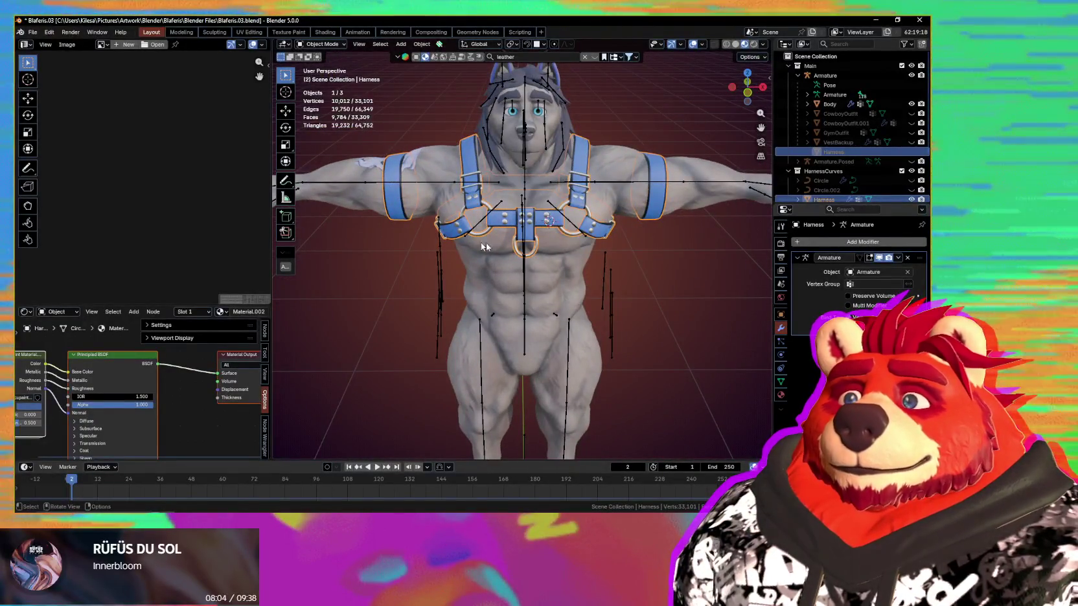
{"action": "scroll", "coordinate": [625, 230], "scroll_direction": "down", "scroll_amount": 1}
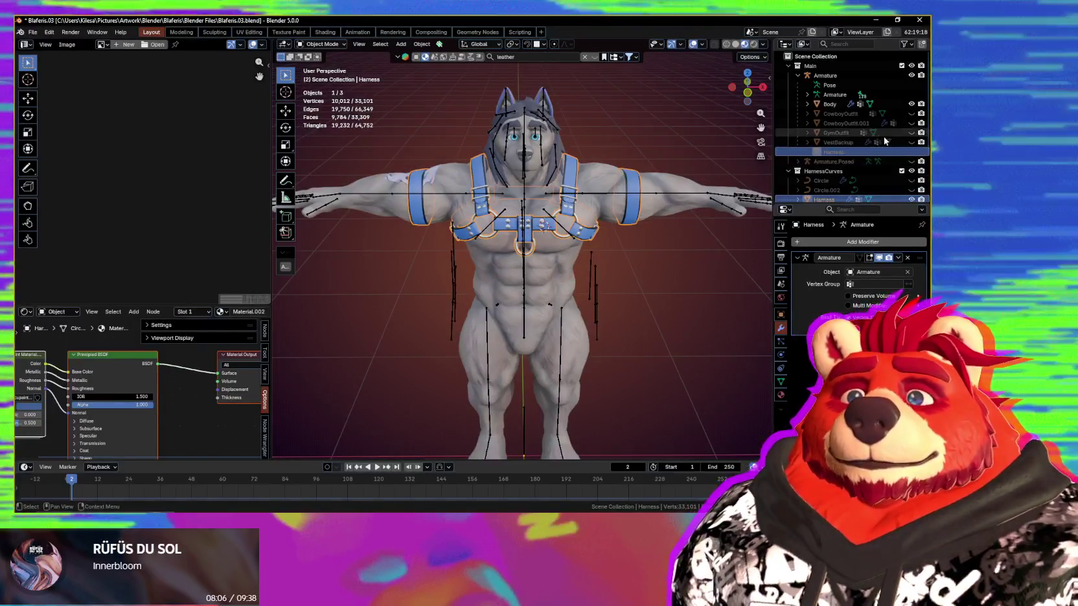
- Move the Harness object into the Main collection
{"action": "middle_click_drag", "start_coordinate": [643, 253], "coordinate": [661, 246]}
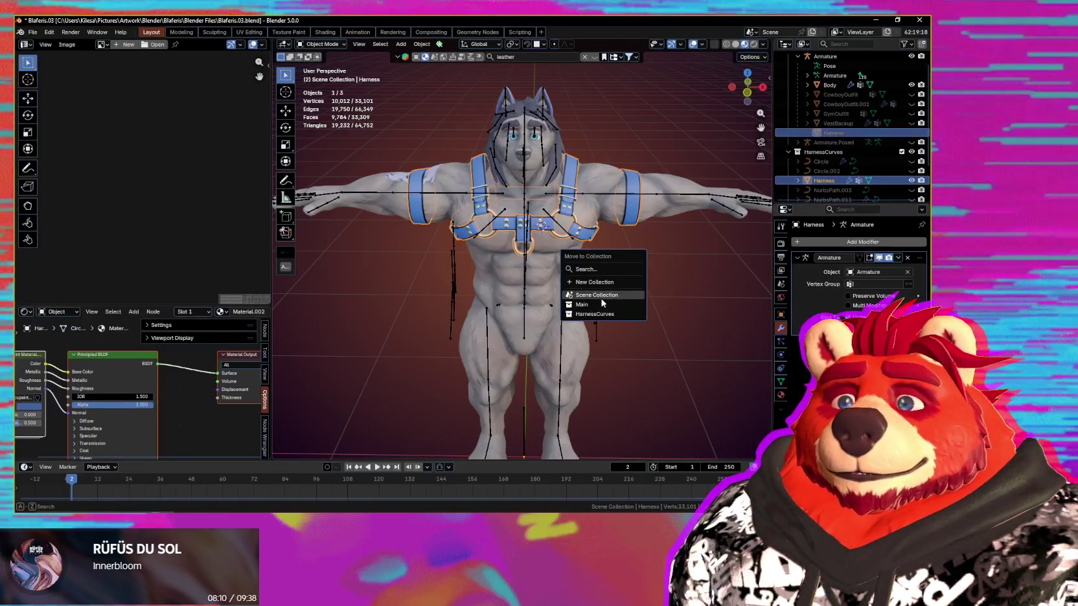
{"action": "left_click", "coordinate": [601, 308]}
{"action": "mouse_move", "coordinate": [657, 292]}
{"action": "middle_mouse_down"}
{"action": "mouse_move", "coordinate": [626, 301]}
{"action": "mouse_move", "coordinate": [620, 281]}
{"action": "middle_mouse_up"}
{"action": "scroll", "coordinate": [626, 301], "scroll_direction": "up", "scroll_amount": 2}
{"action": "scroll", "coordinate": [620, 282], "scroll_direction": "up", "scroll_amount": 2}
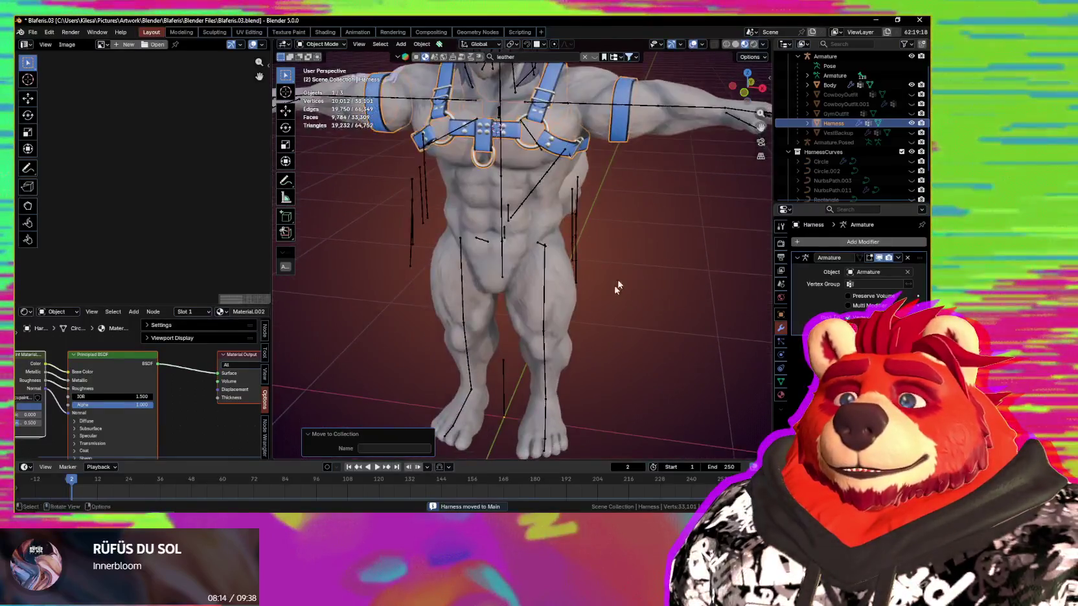
{"action": "scroll", "coordinate": [592, 369], "scroll_direction": "down", "scroll_amount": 4}
{"action": "scroll", "coordinate": [564, 394], "scroll_direction": "down", "scroll_amount": 2}
- Select the harness and hide it with H
{"action": "mouse_move", "coordinate": [564, 394]}
{"action": "middle_mouse_down"}
{"action": "mouse_move", "coordinate": [596, 340]}
{"action": "mouse_move", "coordinate": [562, 267]}
{"action": "mouse_move", "coordinate": [583, 305]}
{"action": "middle_mouse_up"}
{"action": "scroll", "coordinate": [586, 307], "scroll_direction": "up", "scroll_amount": 3}
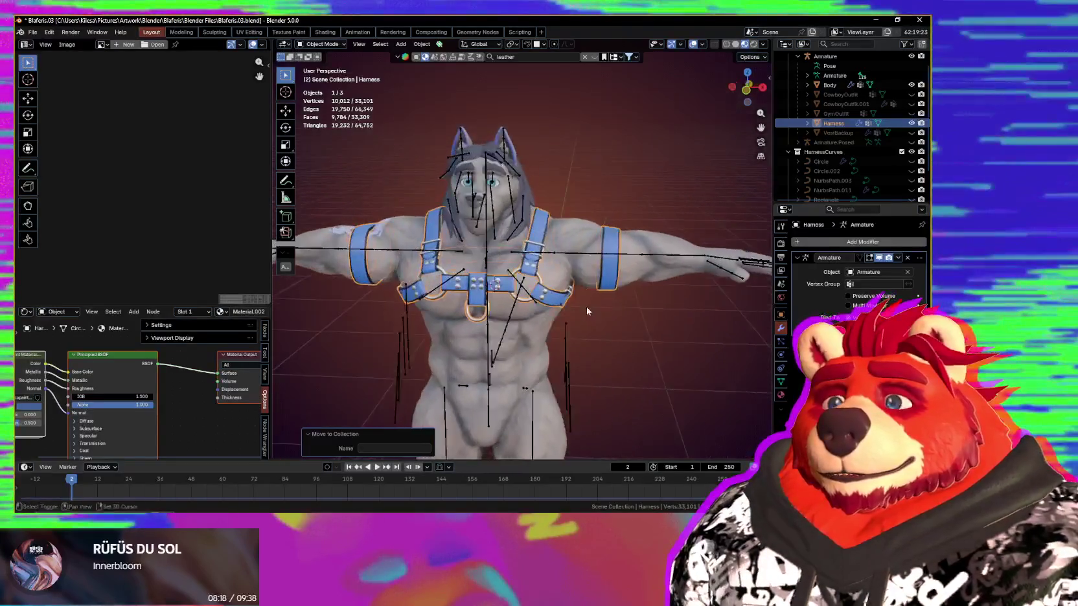
{"action": "scroll", "coordinate": [586, 306], "scroll_direction": "up", "scroll_amount": 1}
{"action": "scroll", "coordinate": [590, 265], "scroll_direction": "up", "scroll_amount": 3}
{"action": "scroll", "coordinate": [641, 310], "scroll_direction": "down", "scroll_amount": 1}
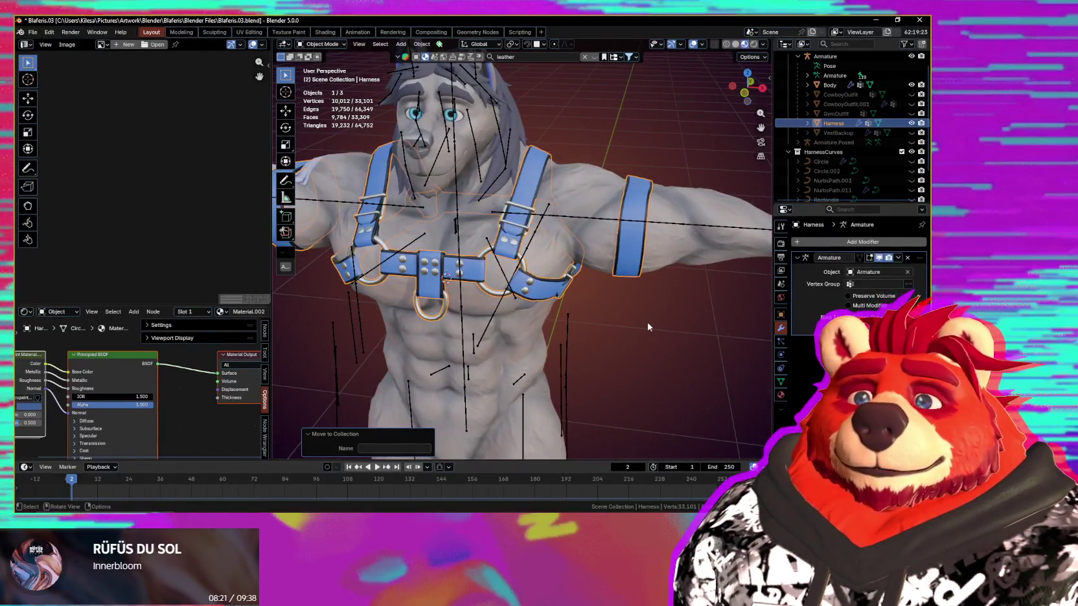
{"action": "left_click", "coordinate": [553, 297]}
{"action": "middle_click_drag", "start_coordinate": [553, 297], "coordinate": [688, 249]}
{"action": "key", "text": "h"}
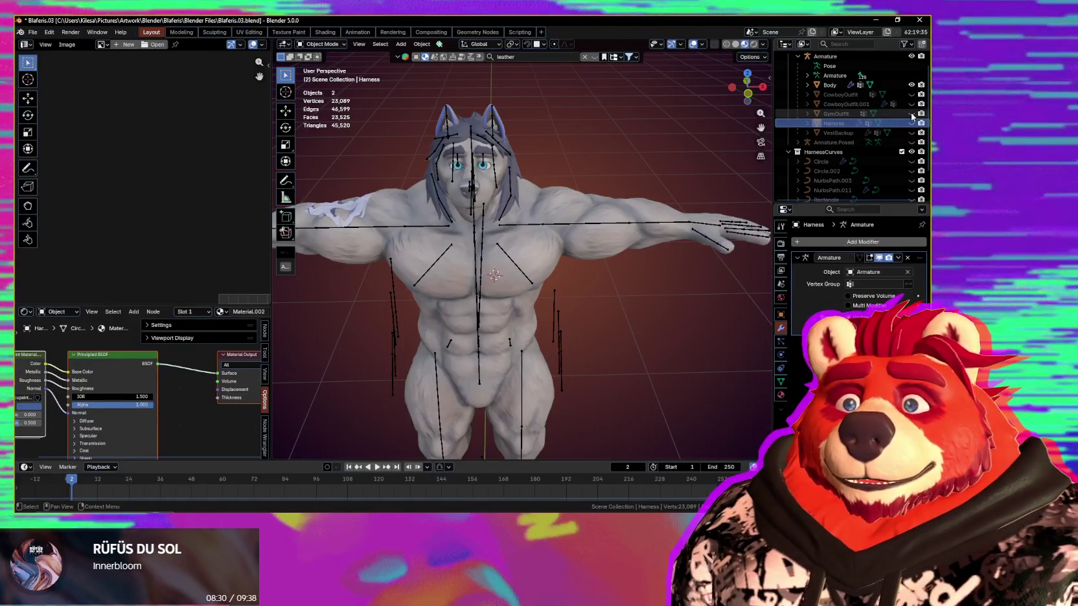
- Show the GymOutfit, put the Armature in Pose Mode and start rotating a tail bone
{"action": "left_click", "coordinate": [911, 114]}
{"action": "mouse_move", "coordinate": [632, 200]}
{"action": "middle_mouse_down"}
{"action": "mouse_move", "coordinate": [453, 151]}
{"action": "mouse_move", "coordinate": [517, 270]}
{"action": "middle_mouse_up"}
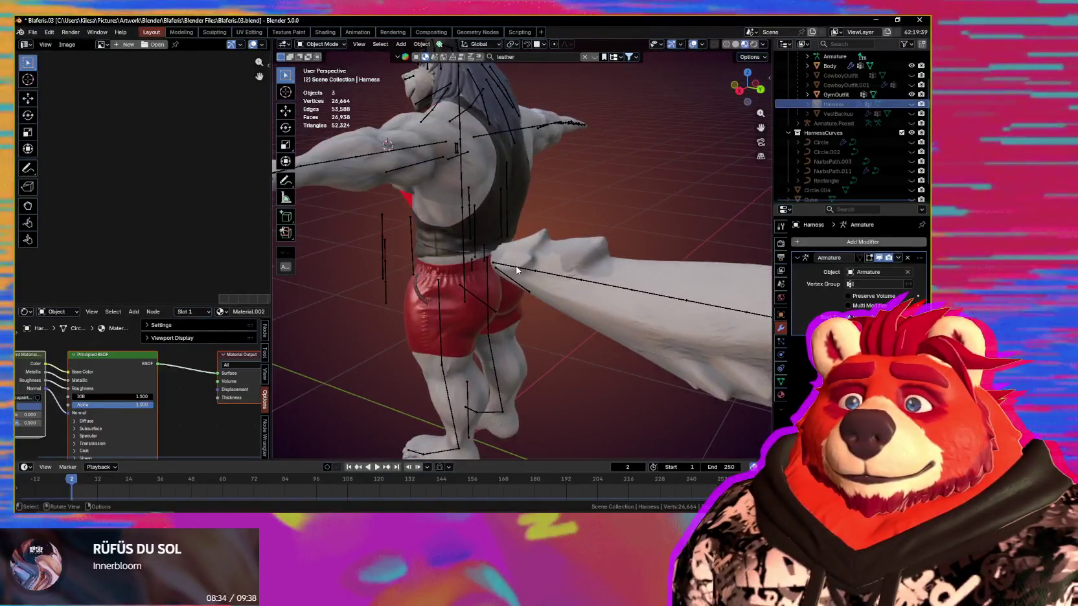
{"action": "left_click", "coordinate": [516, 266]}
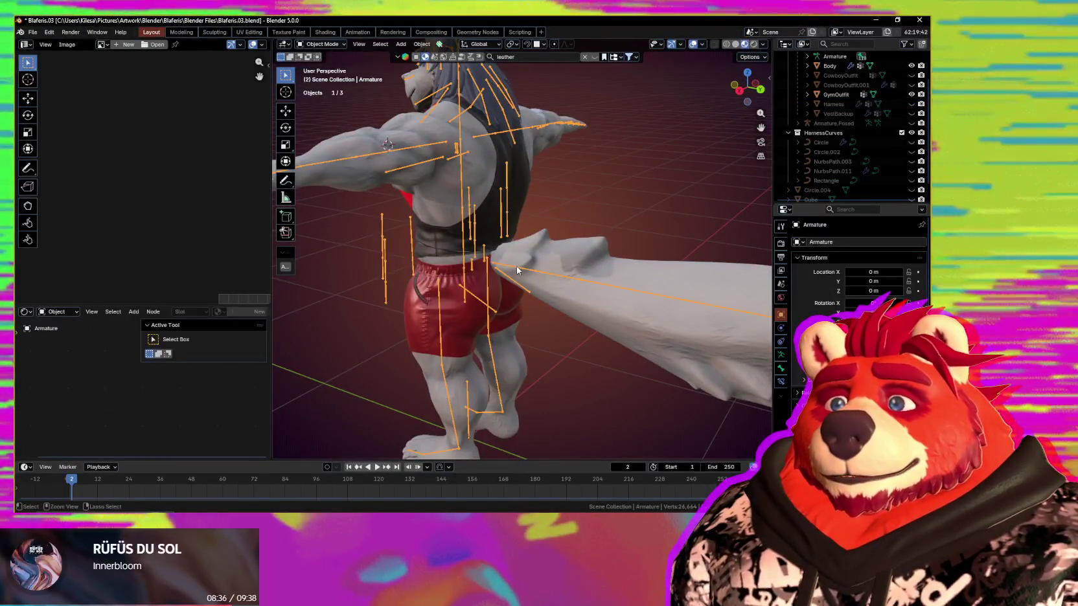
{"action": "key", "text": "ctrl+Tab"}
{"action": "middle_click_drag", "start_coordinate": [587, 274], "coordinate": [595, 263]}
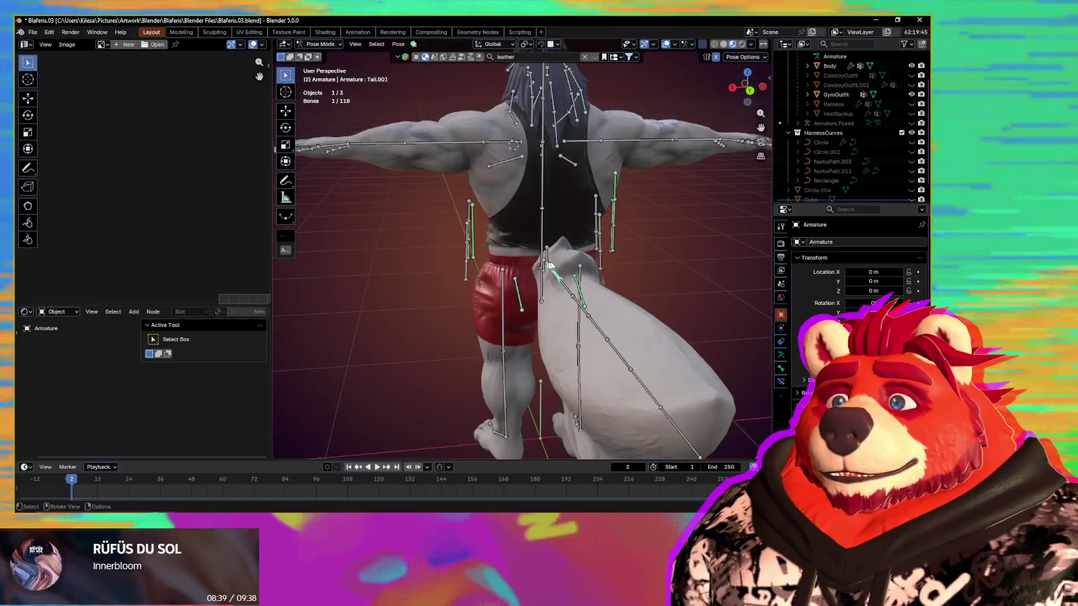
{"action": "key", "text": "r"}
{"action": "key", "text": "r"}
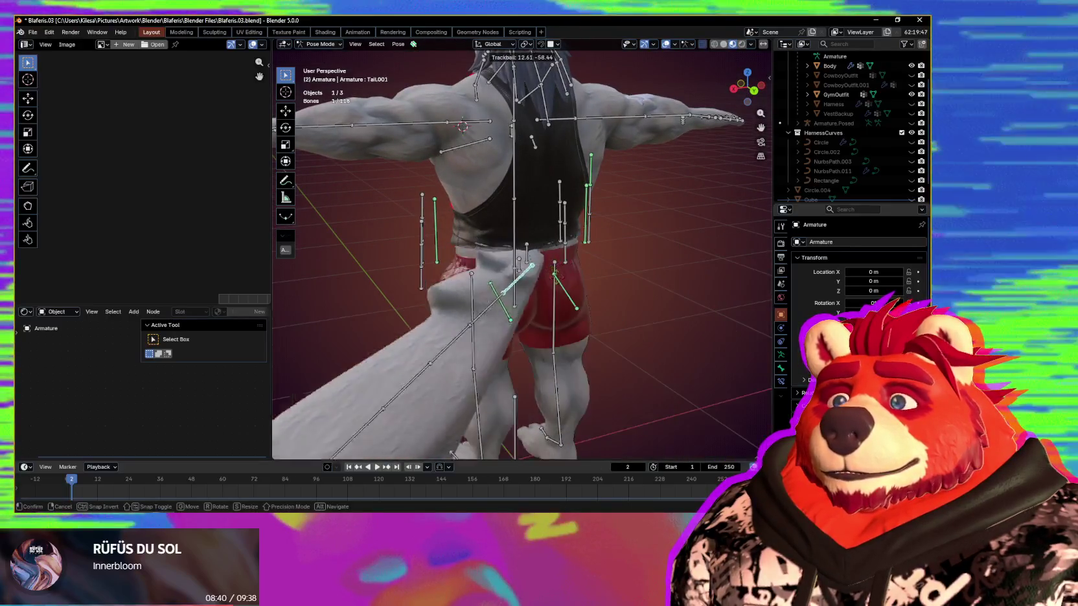
- Cancel the tail rotation, parent the GymOutfit to the Armature with Armature Deform, and reselect the Armature
{"action": "right_click", "coordinate": [638, 257]}
{"action": "mouse_move", "coordinate": [638, 256]}
{"action": "middle_mouse_down"}
{"action": "mouse_move", "coordinate": [616, 254]}
{"action": "mouse_move", "coordinate": [607, 295]}
{"action": "middle_mouse_up"}
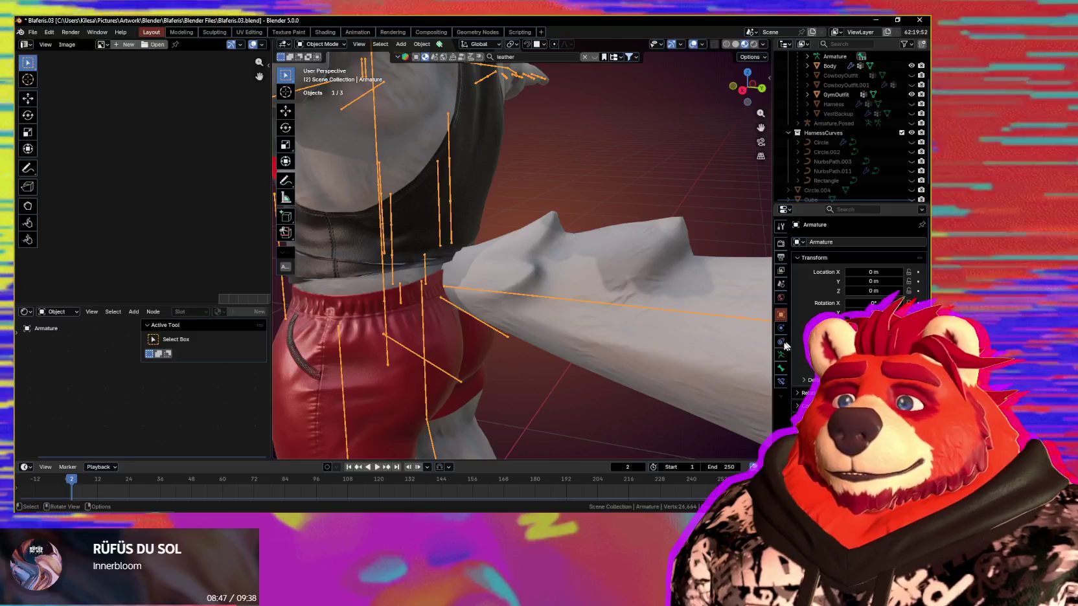
{"action": "left_click", "coordinate": [505, 280]}
{"action": "left_click", "coordinate": [780, 328]}
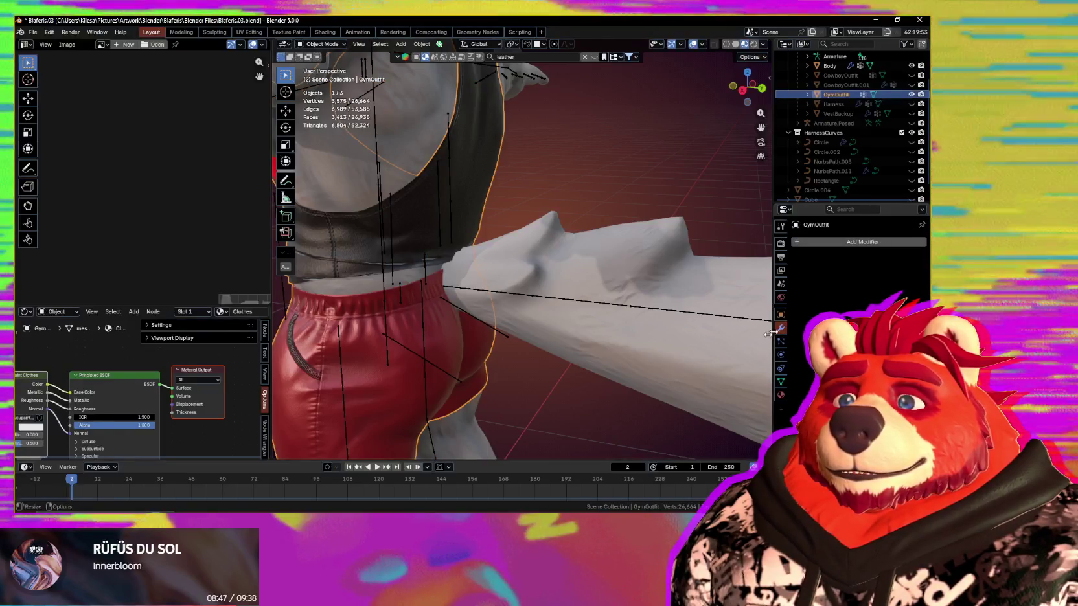
{"action": "left_click", "coordinate": [471, 291], "text": "shift"}
{"action": "key", "text": "ctrl+p"}
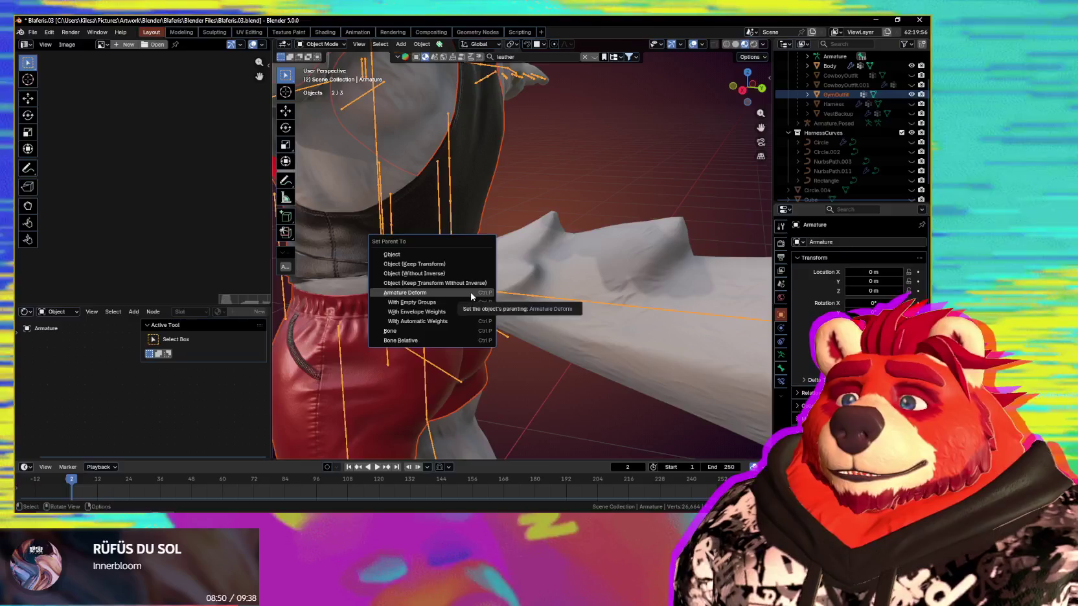
{"action": "left_click", "coordinate": [473, 294]}
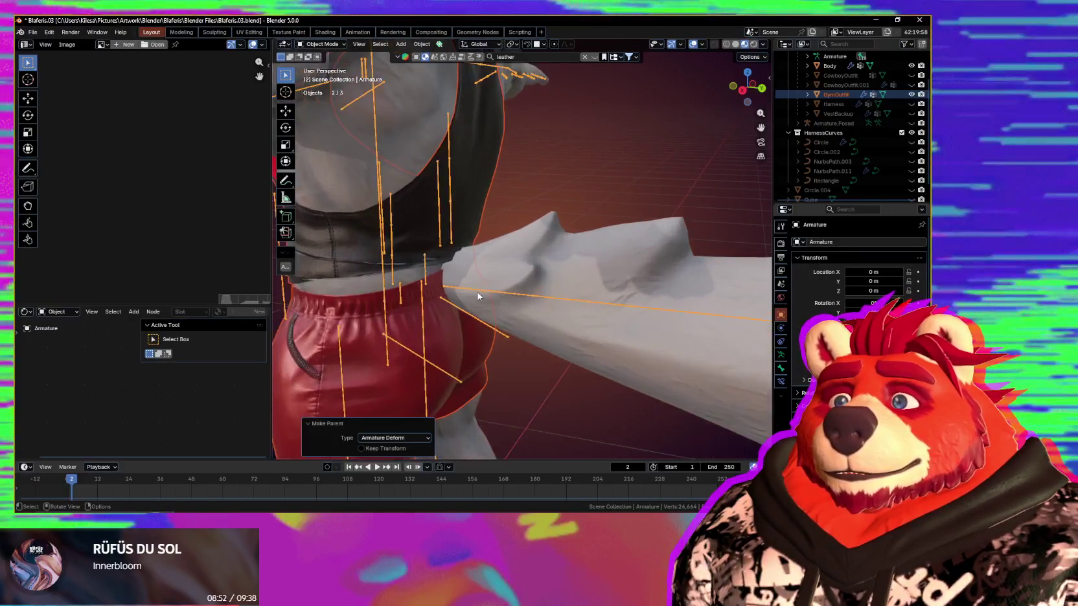
{"action": "left_click", "coordinate": [487, 294]}
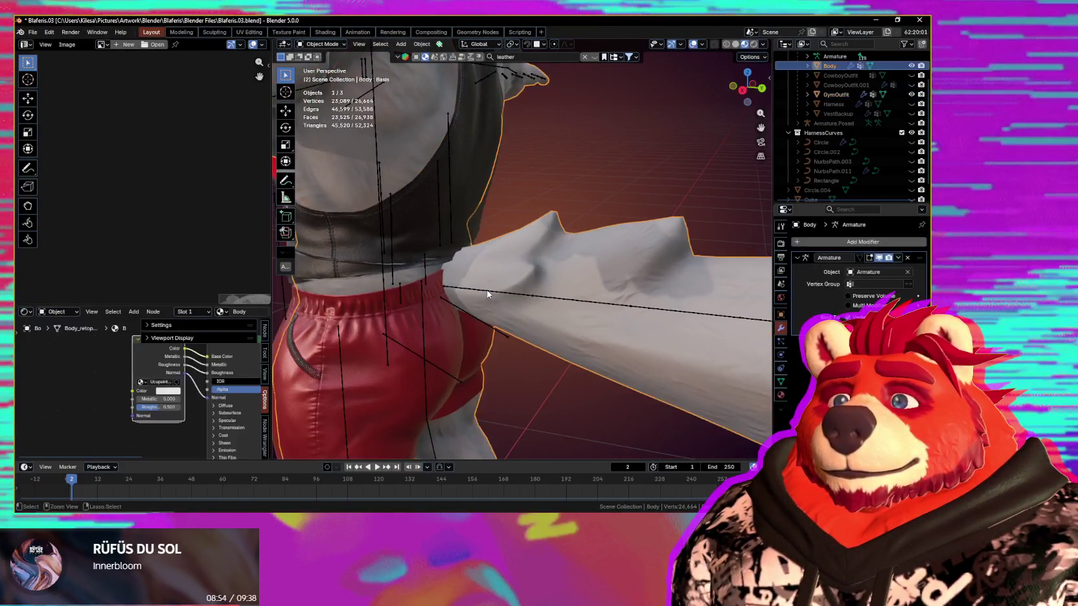
{"action": "left_click", "coordinate": [488, 294]}
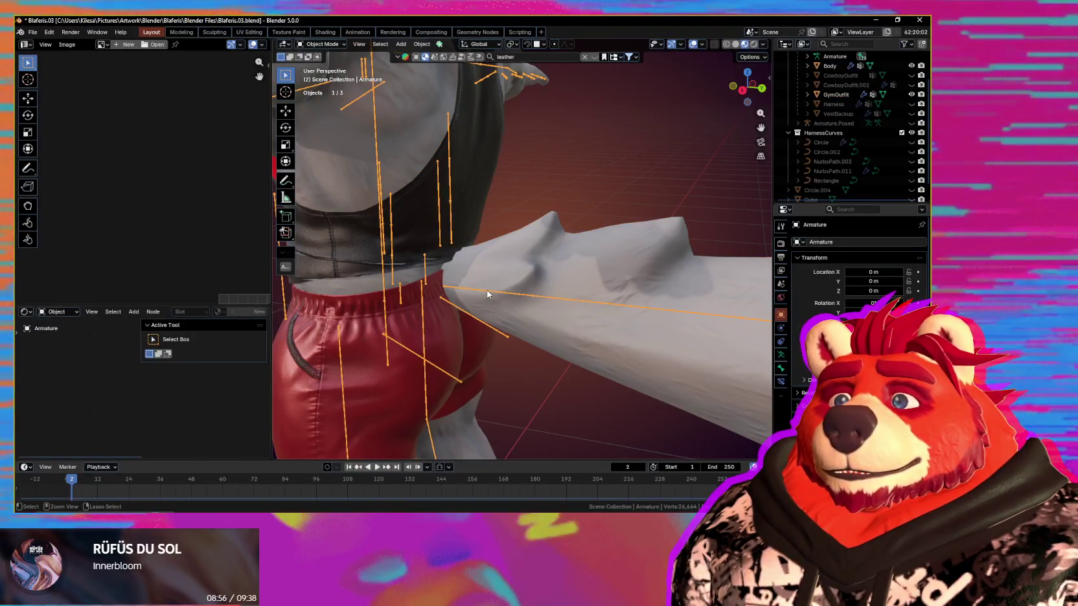
- Rotate the tail bone to a new angle and confirm it, checking body and outfit follow
{"action": "key", "text": "r"}
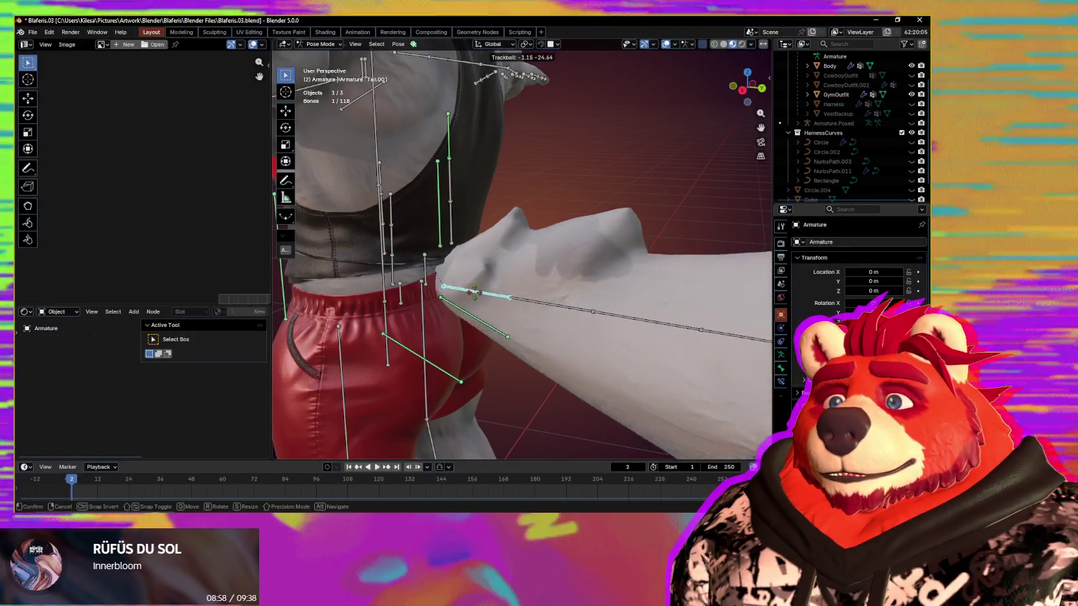
{"action": "right_click", "coordinate": [465, 284]}
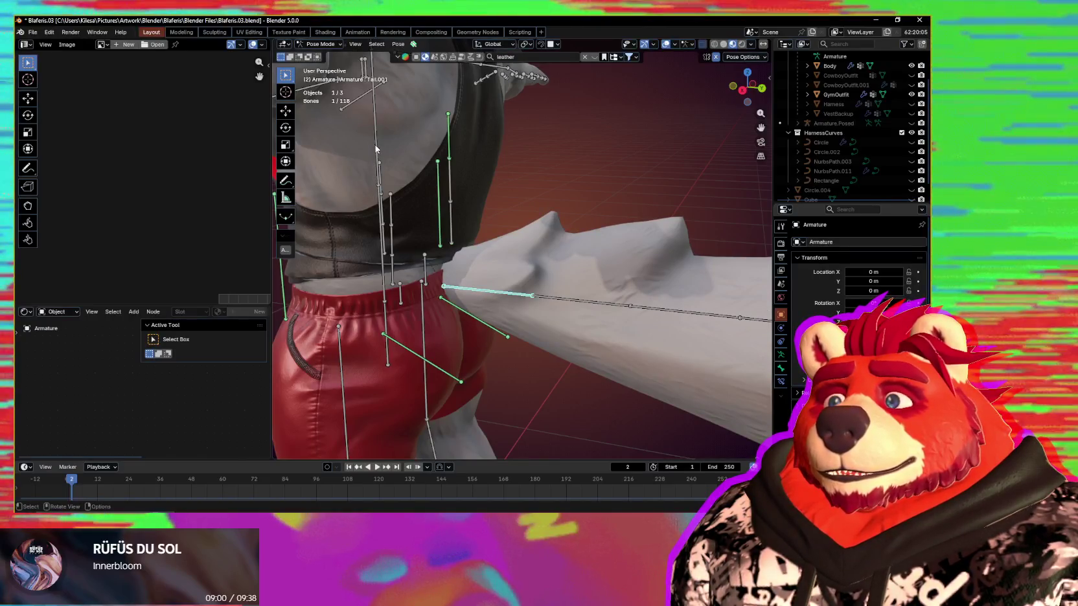
{"action": "right_click", "coordinate": [492, 173]}
{"action": "mouse_move", "coordinate": [493, 174]}
{"action": "middle_mouse_down"}
{"action": "mouse_move", "coordinate": [420, 246]}
{"action": "mouse_move", "coordinate": [490, 291]}
{"action": "middle_mouse_up"}
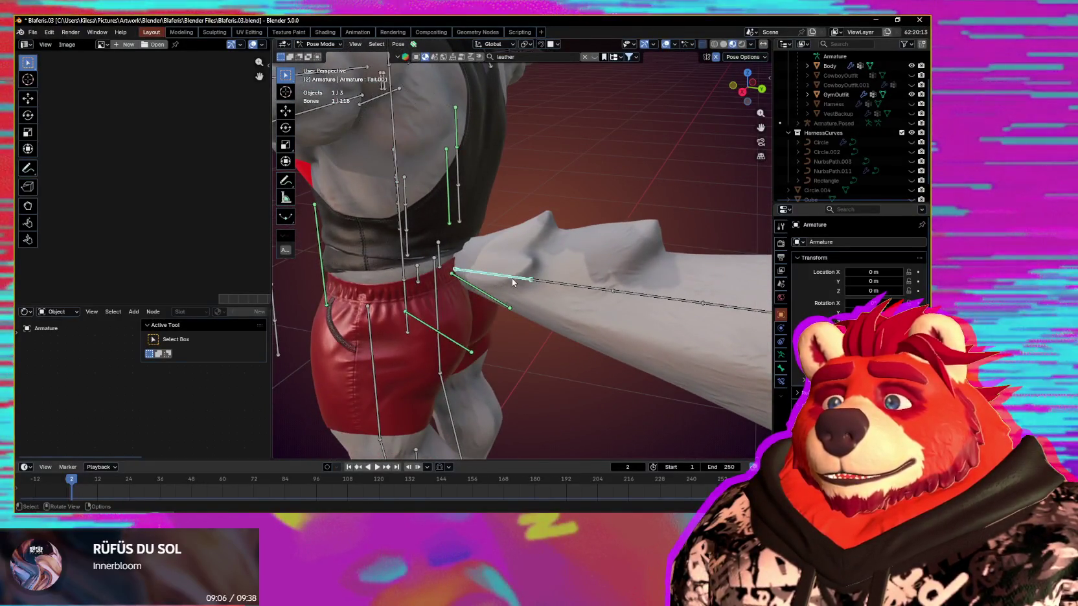
{"action": "key", "text": "r"}
{"action": "key", "text": "r"}
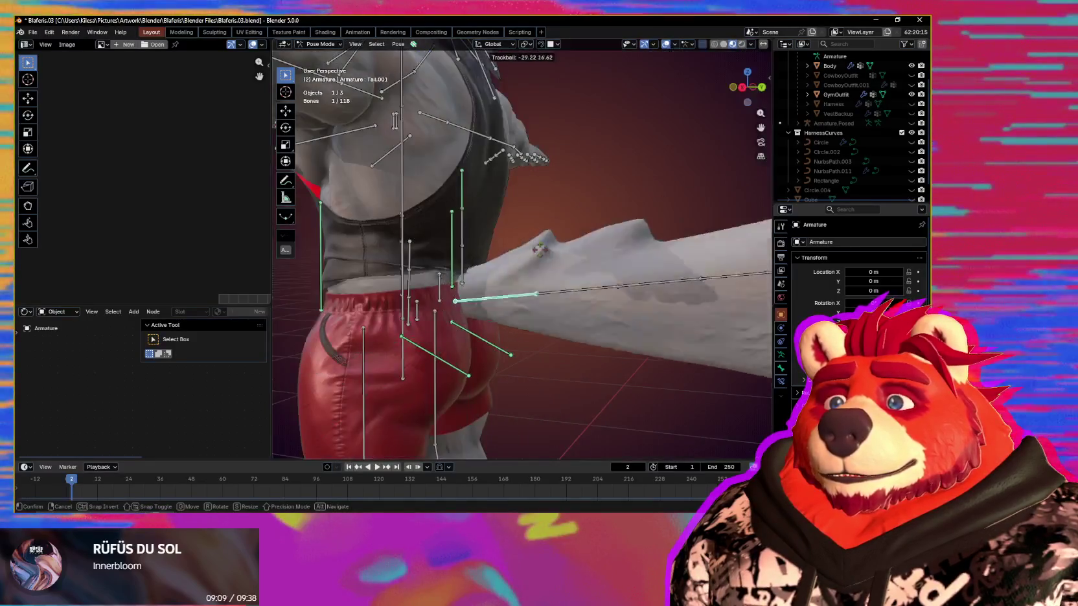
{"action": "left_click", "coordinate": [552, 306]}
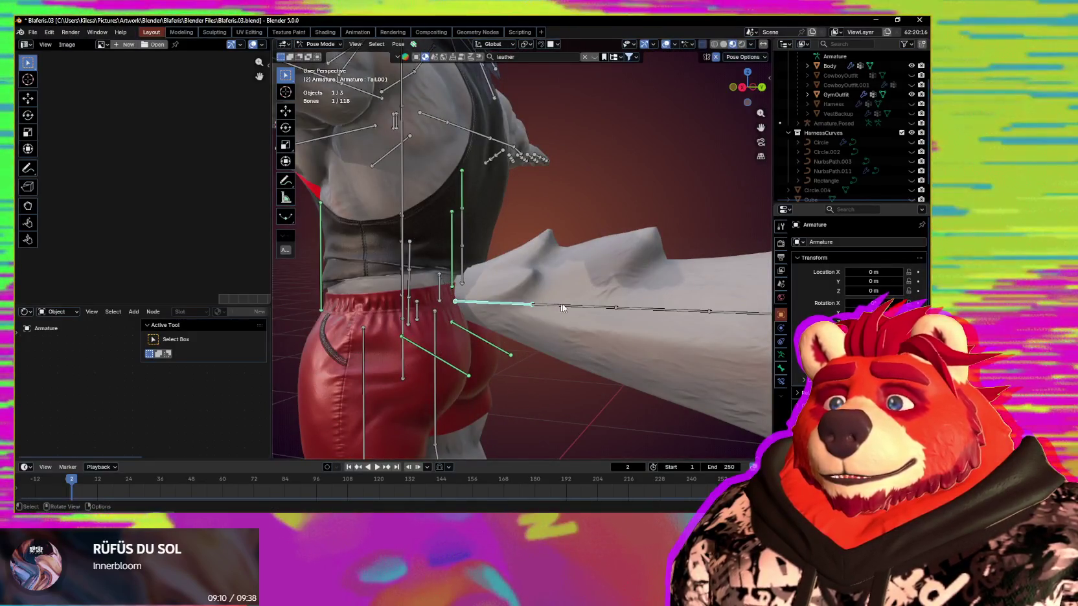
{"action": "mouse_move", "coordinate": [568, 309]}
{"action": "middle_mouse_down"}
{"action": "mouse_move", "coordinate": [607, 301]}
{"action": "mouse_move", "coordinate": [500, 323]}
{"action": "mouse_move", "coordinate": [498, 292]}
{"action": "middle_mouse_up"}
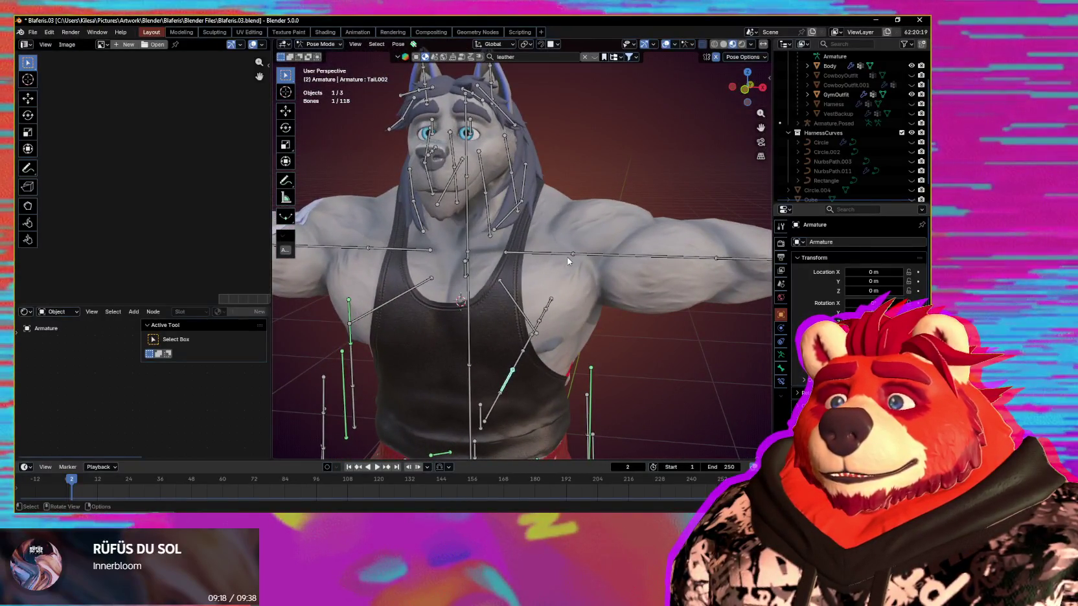
- Rotate the neck bone and confirm it to test deformation
{"action": "middle_click_drag", "start_coordinate": [568, 261], "coordinate": [519, 269]}
{"action": "key", "text": "r"}
{"action": "key", "text": "r"}
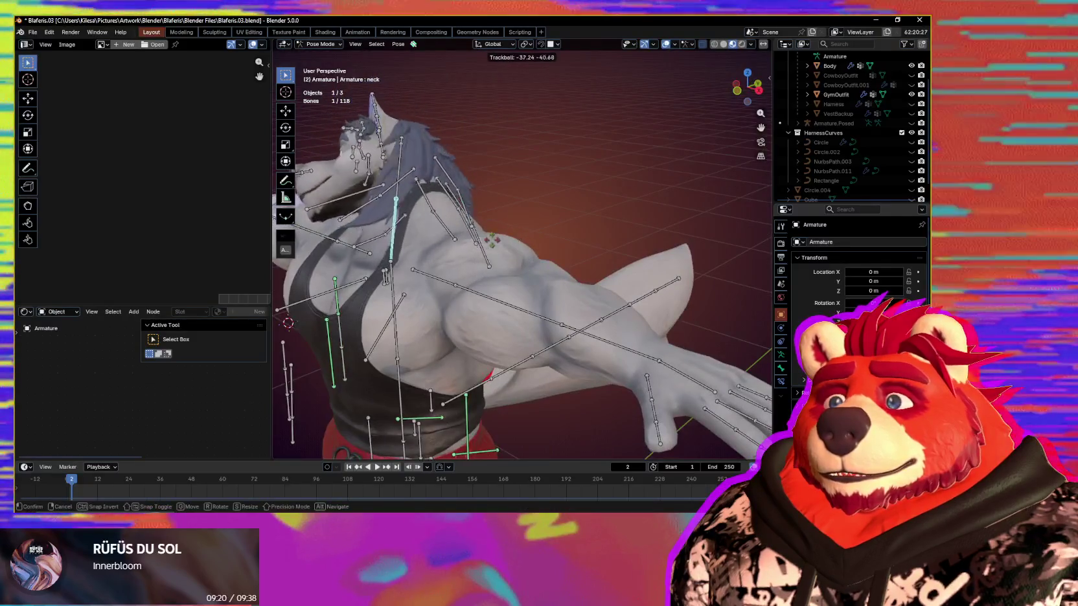
{"action": "left_click", "coordinate": [473, 251]}
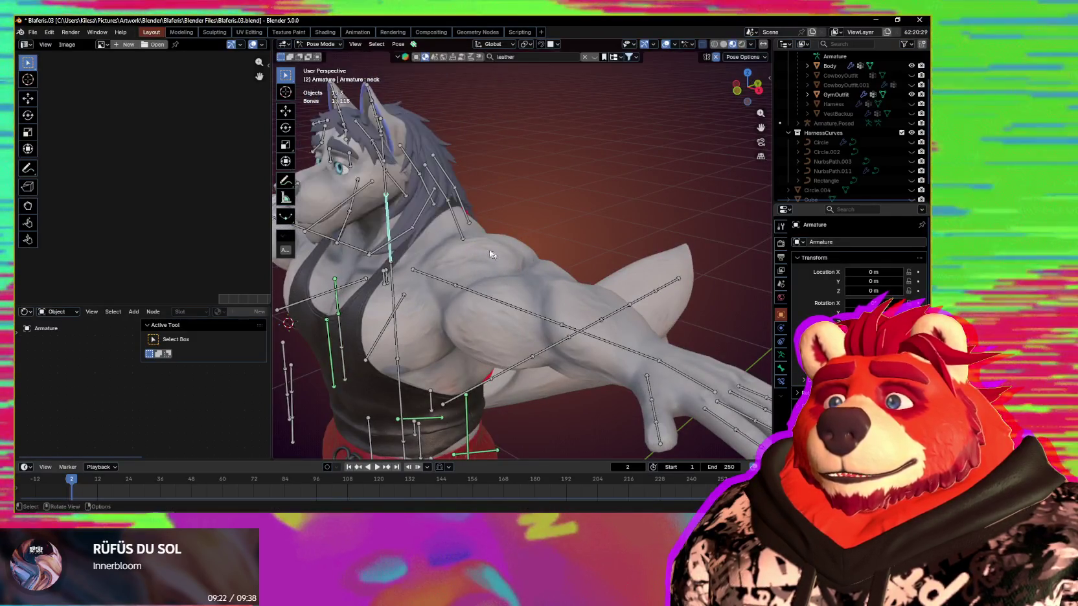
{"action": "scroll", "coordinate": [493, 250], "scroll_direction": "up", "scroll_amount": 5}
- Test-rotate the Hair.006, Hair.008 and Hair.007 hair bones into new positions
{"action": "middle_click_drag", "start_coordinate": [416, 226], "coordinate": [510, 253]}
{"action": "left_click", "coordinate": [506, 230]}
{"action": "key", "text": "r"}
{"action": "key", "text": "r"}
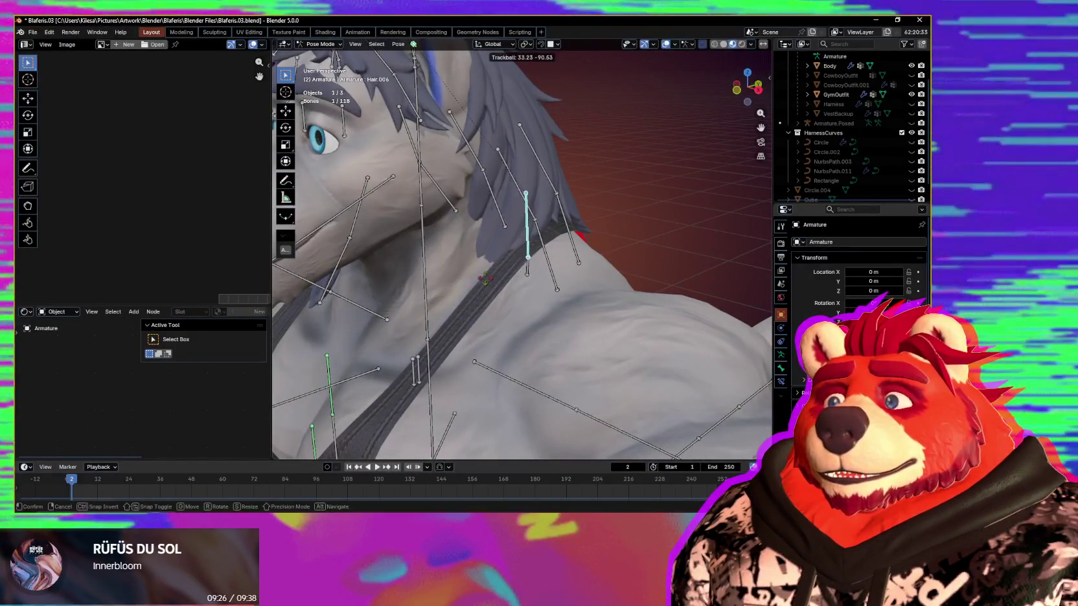
{"action": "middle_click_drag", "start_coordinate": [618, 202], "coordinate": [519, 285]}
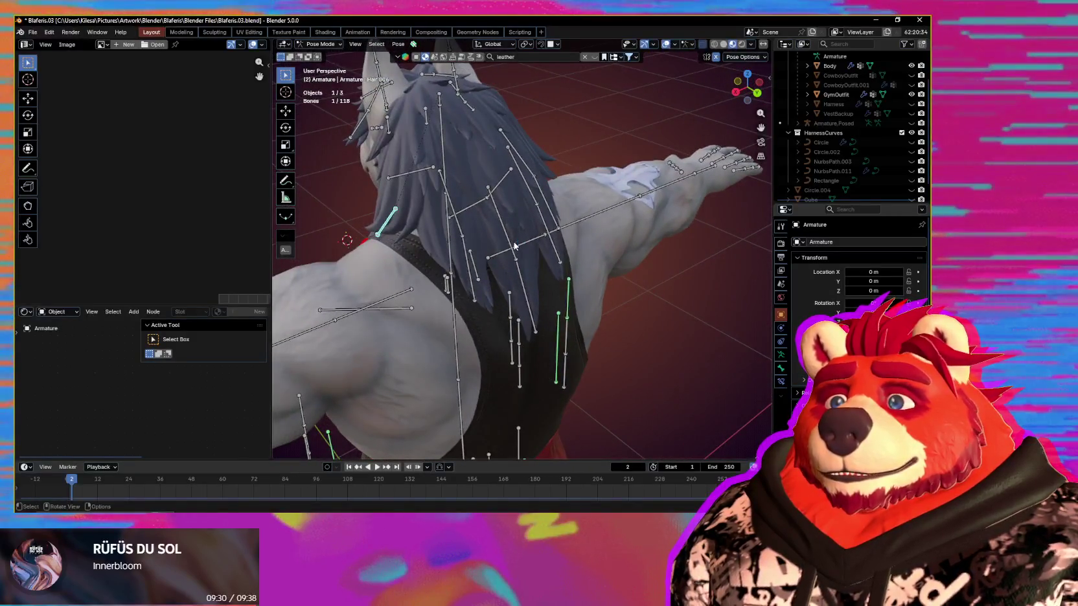
{"action": "middle_click_drag", "start_coordinate": [515, 245], "coordinate": [513, 208]}
{"action": "left_click", "coordinate": [513, 209]}
{"action": "key", "text": "r"}
{"action": "key", "text": "r"}
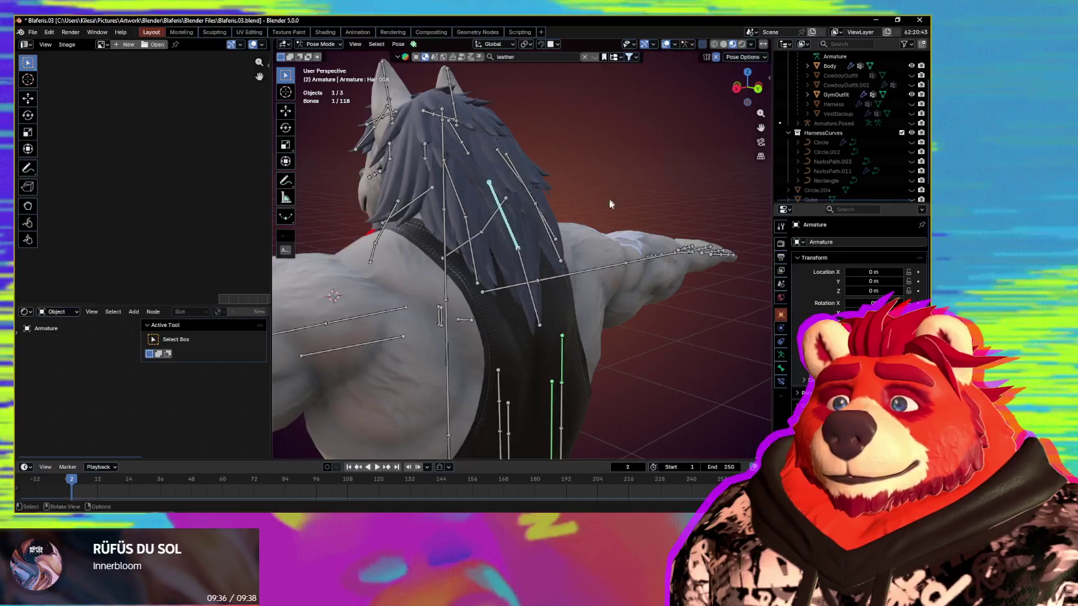
{"action": "left_click", "coordinate": [583, 214]}
{"action": "mouse_move", "coordinate": [583, 213]}
{"action": "middle_mouse_down"}
{"action": "mouse_move", "coordinate": [528, 233]}
{"action": "mouse_move", "coordinate": [452, 187]}
{"action": "middle_mouse_up"}
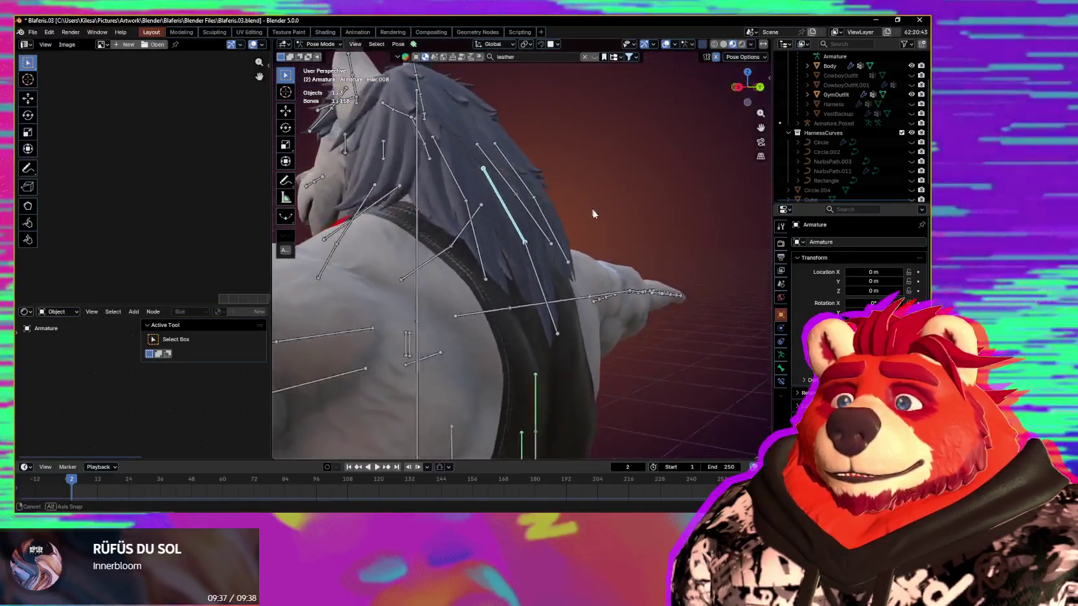
{"action": "middle_click_drag", "start_coordinate": [555, 267], "coordinate": [549, 272]}
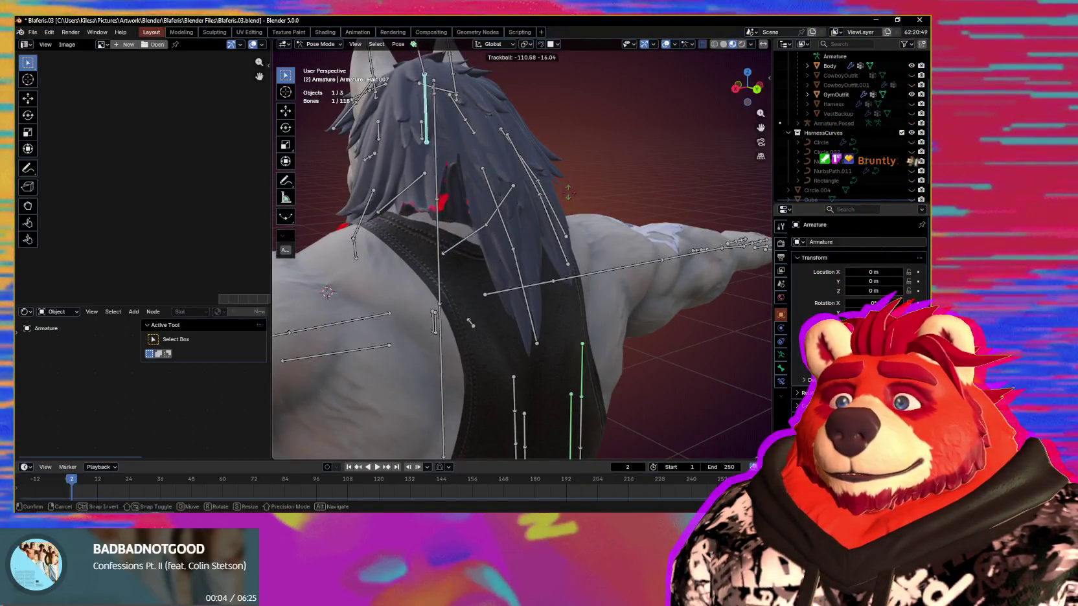
{"action": "left_click", "coordinate": [620, 274]}
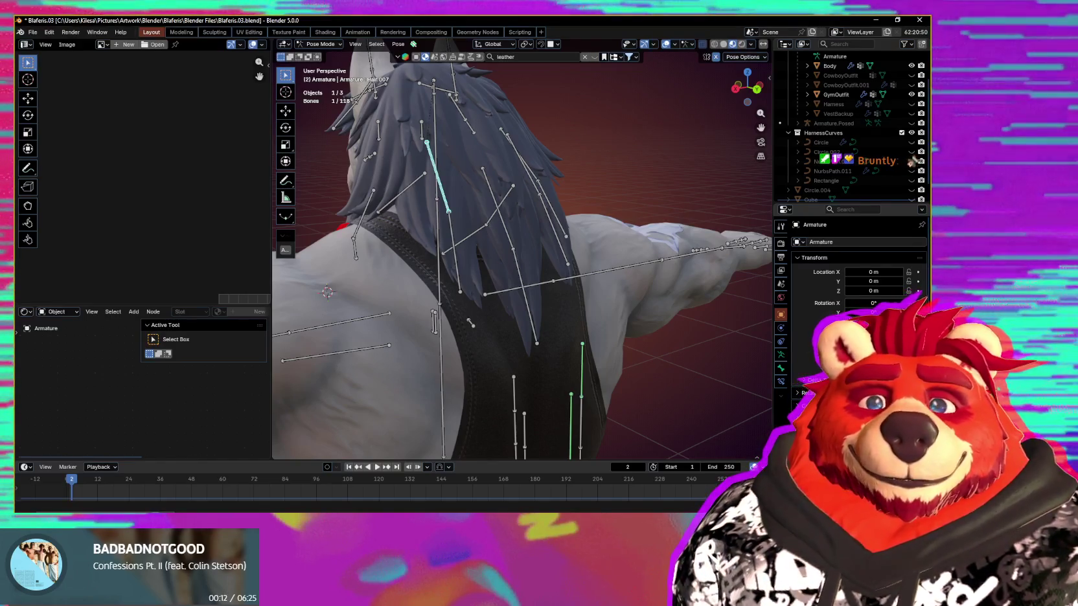
- Rotate the jaw bone on the X axis, ending with the mouth closed
{"action": "mouse_move", "coordinate": [484, 267]}
{"action": "middle_mouse_down"}
{"action": "mouse_move", "coordinate": [537, 293]}
{"action": "mouse_move", "coordinate": [465, 242]}
{"action": "mouse_move", "coordinate": [559, 230]}
{"action": "middle_mouse_up"}
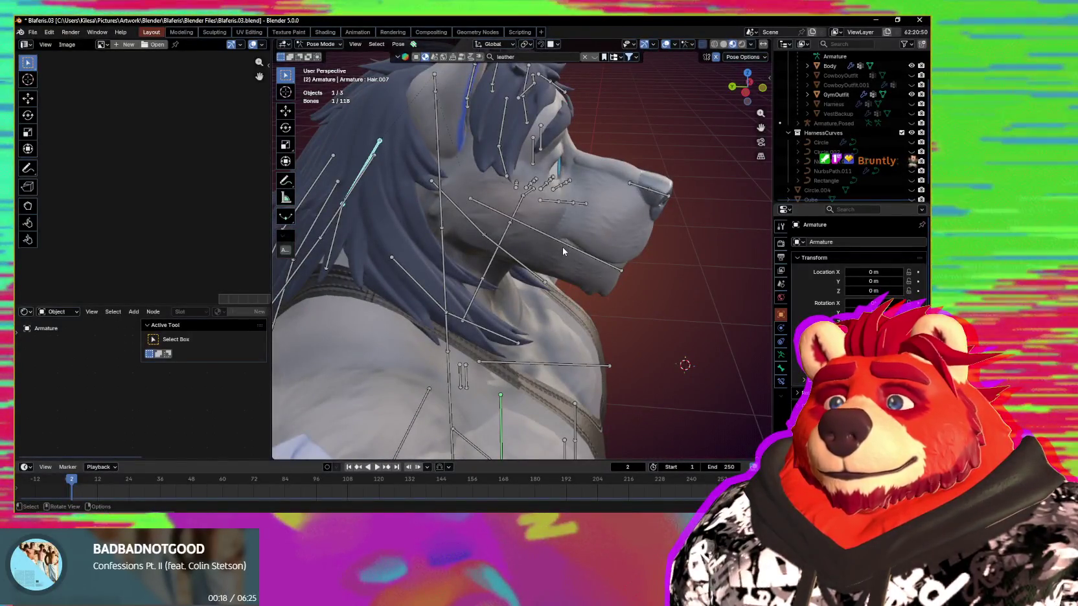
{"action": "left_click", "coordinate": [562, 245]}
{"action": "key", "text": "r"}
{"action": "key", "text": "x"}
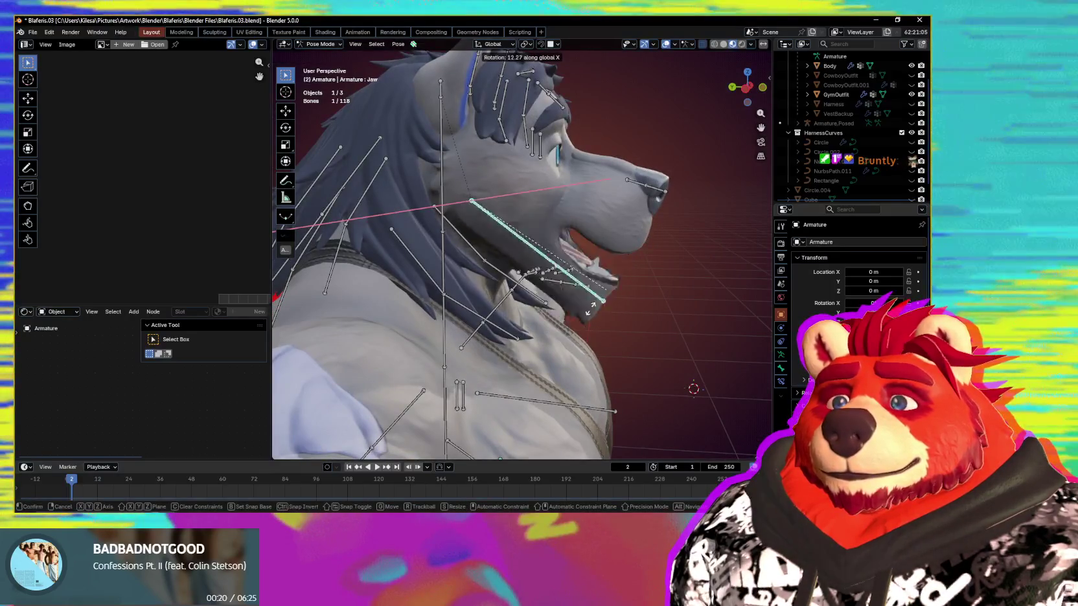
{"action": "left_click", "coordinate": [632, 223]}
- Test-tilt the head bone and cancel it, then return to Object Mode with the GymOutfit selected
{"action": "middle_click_drag", "start_coordinate": [632, 223], "coordinate": [486, 207]}
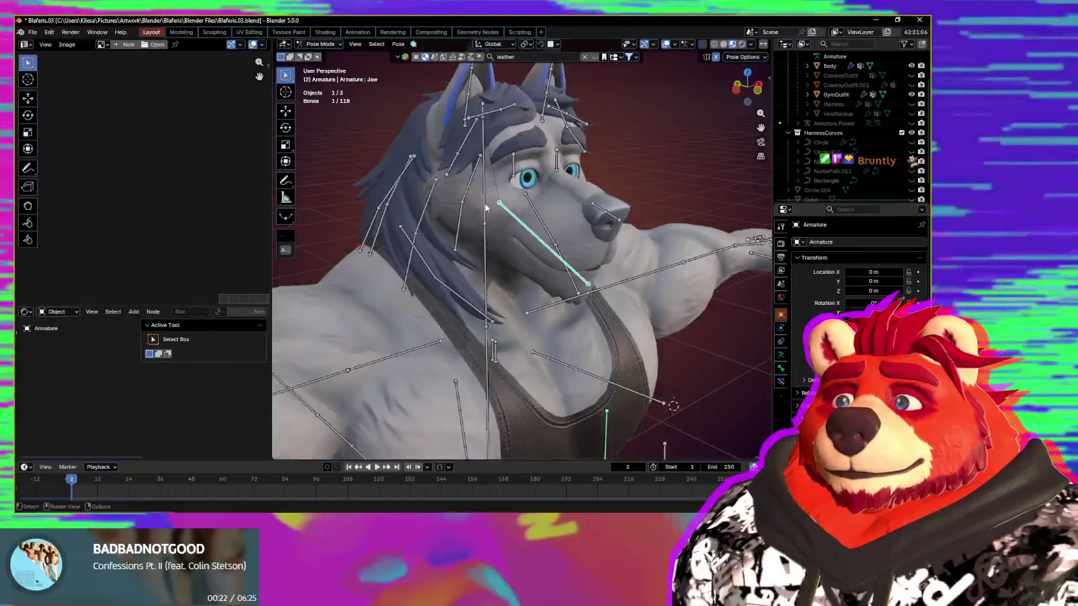
{"action": "mouse_move", "coordinate": [559, 210]}
{"action": "middle_mouse_down"}
{"action": "mouse_move", "coordinate": [519, 214]}
{"action": "mouse_move", "coordinate": [570, 221]}
{"action": "middle_mouse_up"}
{"action": "left_click", "coordinate": [576, 227]}
{"action": "key", "text": "r"}
{"action": "key", "text": "r"}
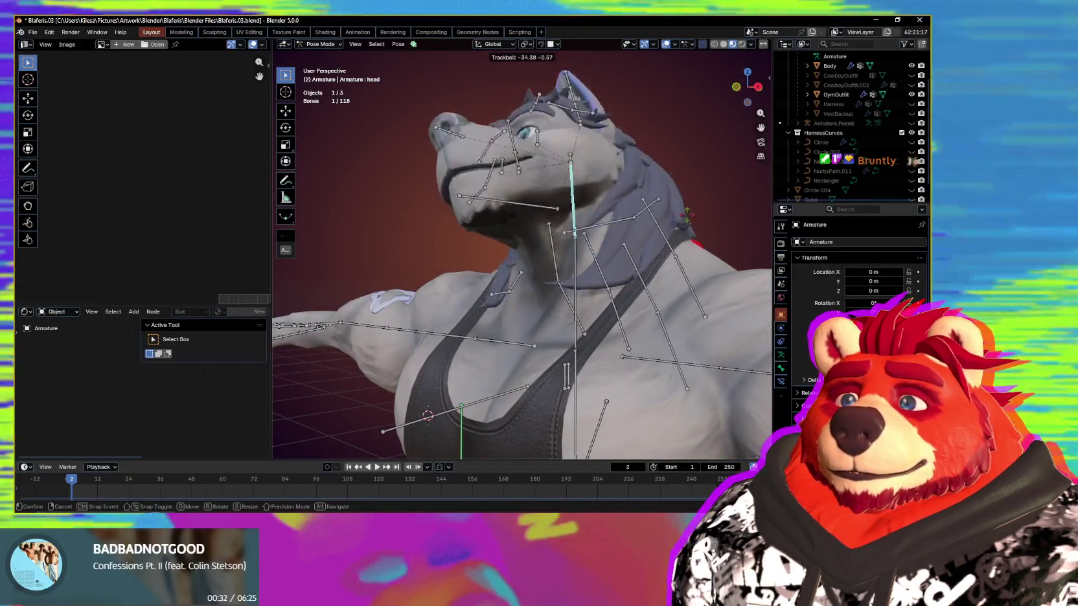
{"action": "key", "text": "Escape"}
{"action": "mouse_move", "coordinate": [648, 220]}
{"action": "middle_mouse_down"}
{"action": "mouse_move", "coordinate": [630, 260]}
{"action": "mouse_move", "coordinate": [617, 254]}
{"action": "mouse_move", "coordinate": [535, 299]}
{"action": "middle_mouse_up"}
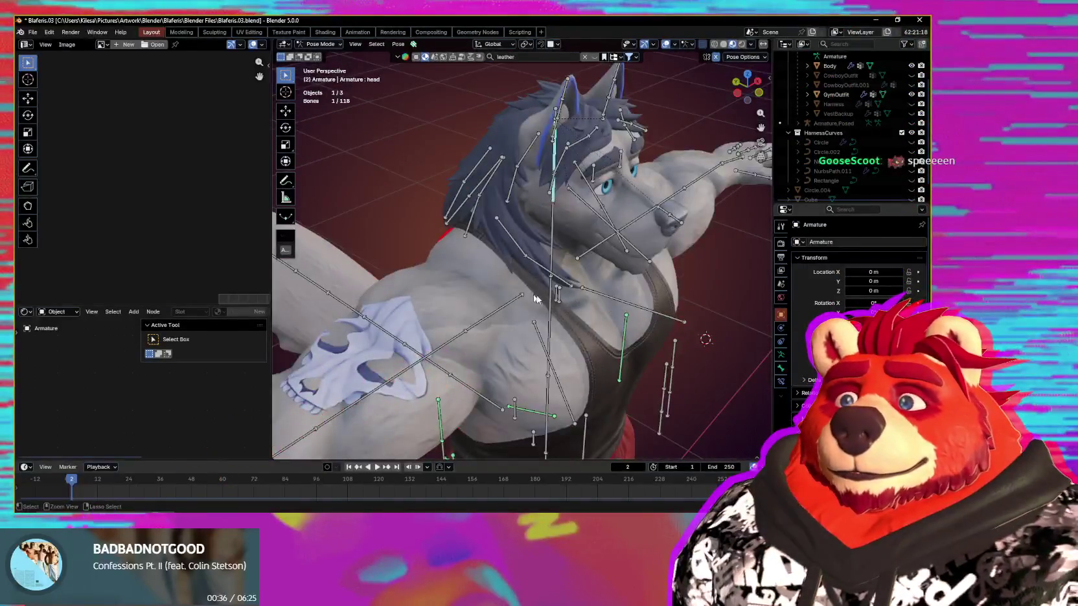
{"action": "key", "text": "ctrl+Tab"}
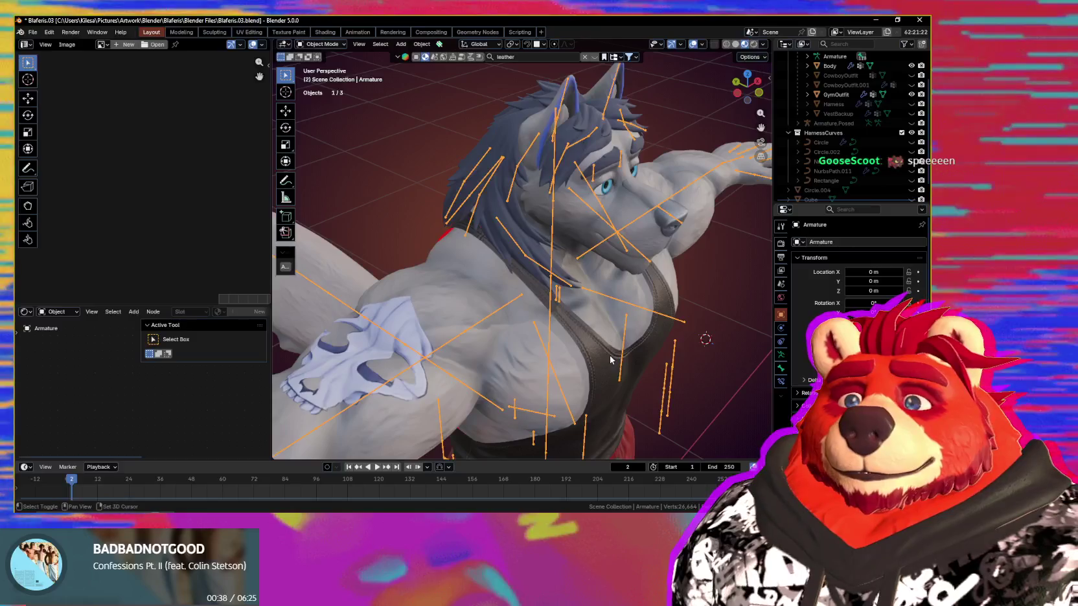
{"action": "left_click", "coordinate": [619, 364], "text": "shift"}
- Switch the GymOutfit to Weight Paint mode with head as the active vertex group
{"action": "key", "text": "ctrl+Tab"}
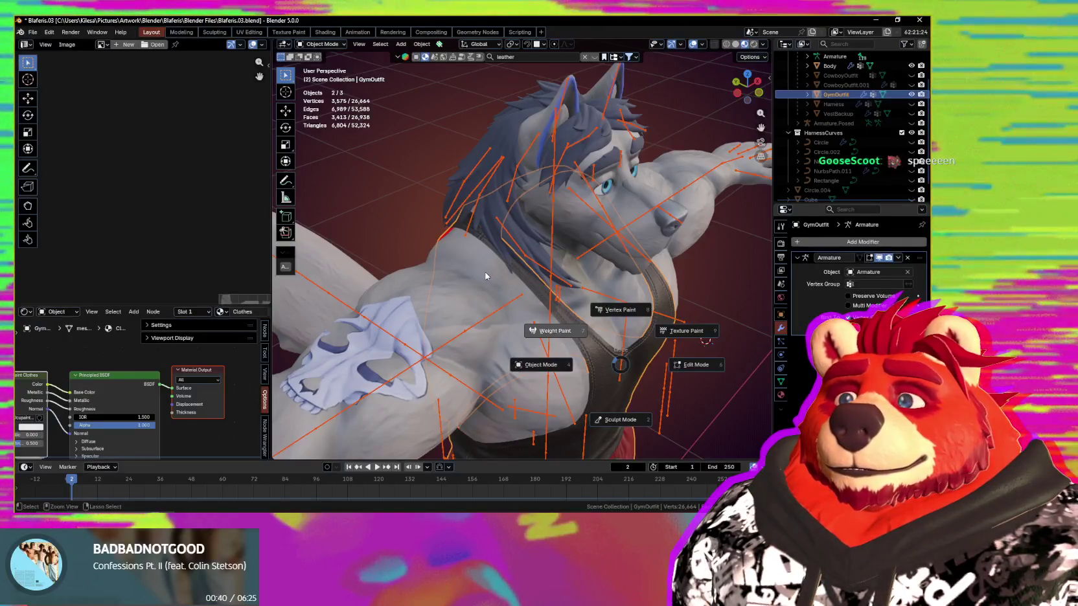
{"action": "left_click", "coordinate": [485, 276]}
{"action": "scroll", "coordinate": [568, 211], "scroll_direction": "up", "scroll_amount": 3}
{"action": "scroll", "coordinate": [568, 211], "scroll_direction": "up", "scroll_amount": 3}
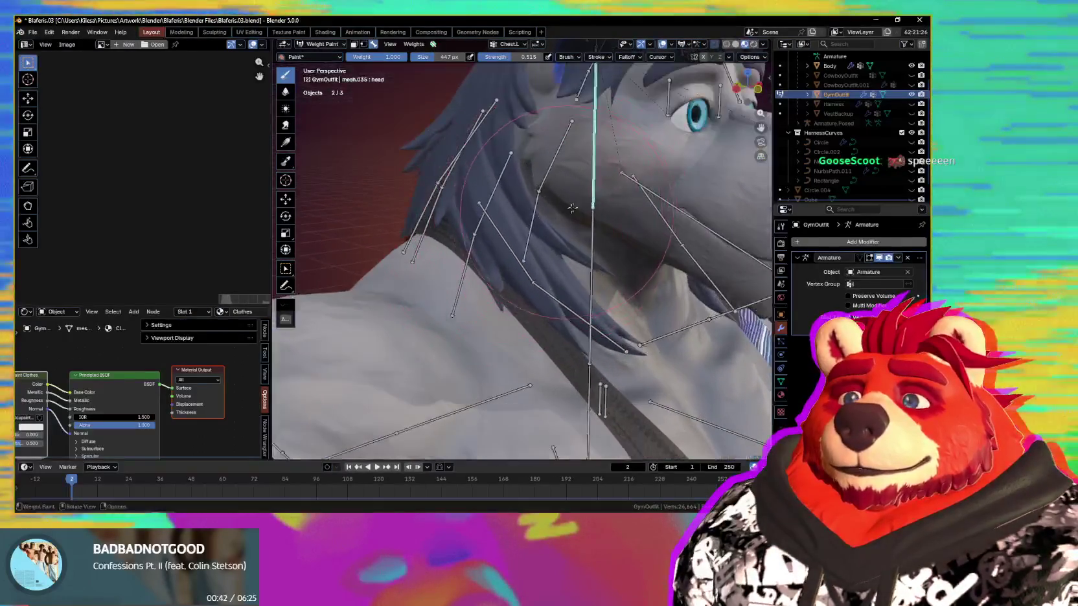
{"action": "left_click", "coordinate": [597, 179], "text": "ctrl"}
- Rotate the head bone to check the strap, then set brush strength to 0.061
{"action": "mouse_move", "coordinate": [597, 178]}
{"action": "middle_mouse_down"}
{"action": "mouse_move", "coordinate": [526, 280]}
{"action": "mouse_move", "coordinate": [504, 275]}
{"action": "middle_mouse_up"}
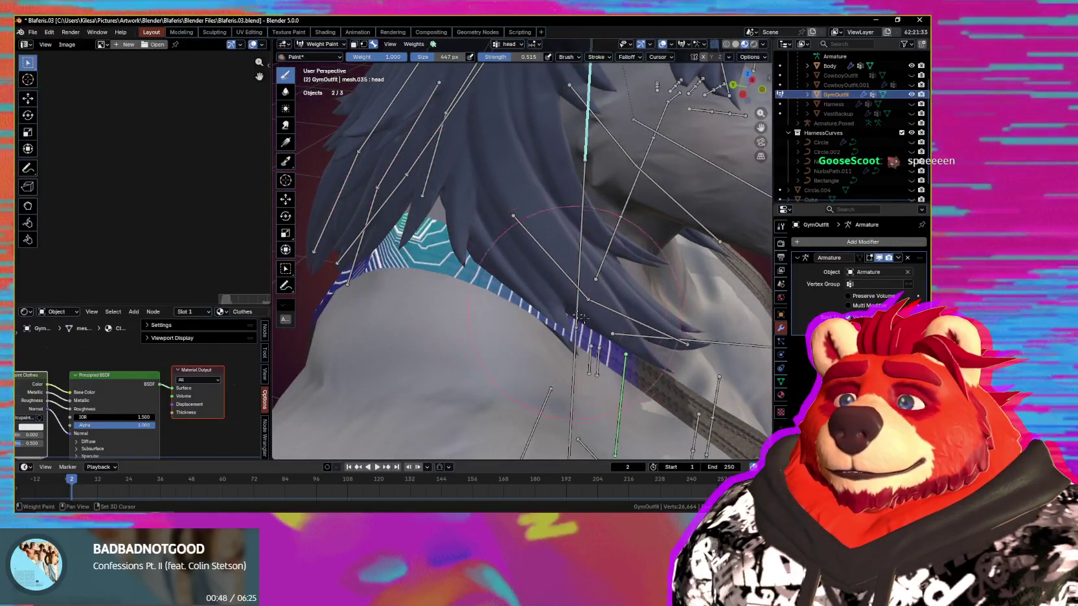
{"action": "middle_click_drag", "start_coordinate": [632, 327], "coordinate": [499, 269]}
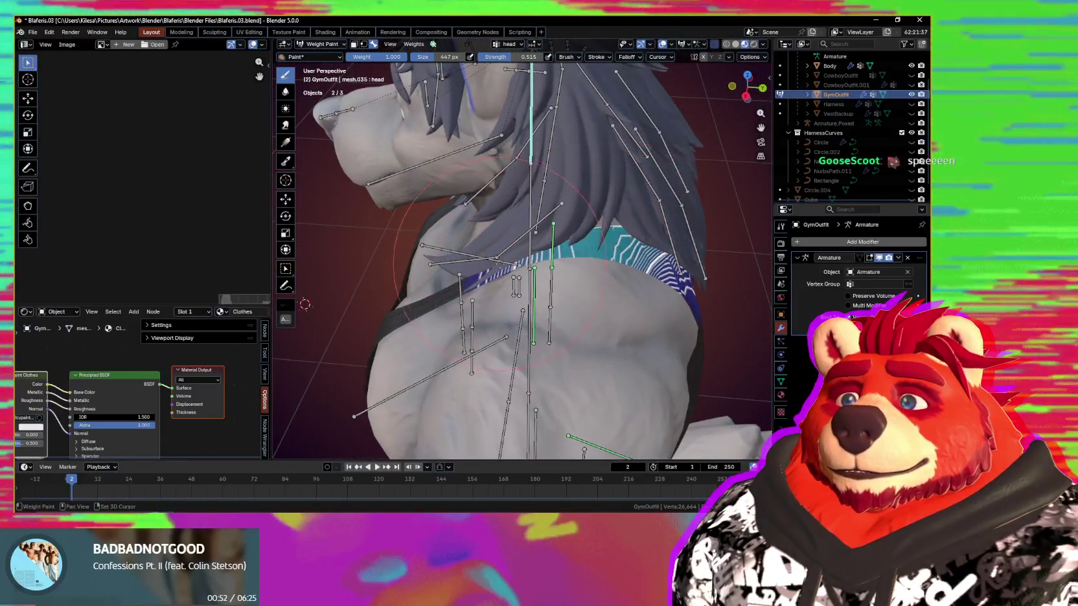
{"action": "middle_click_drag", "start_coordinate": [570, 267], "coordinate": [583, 246]}
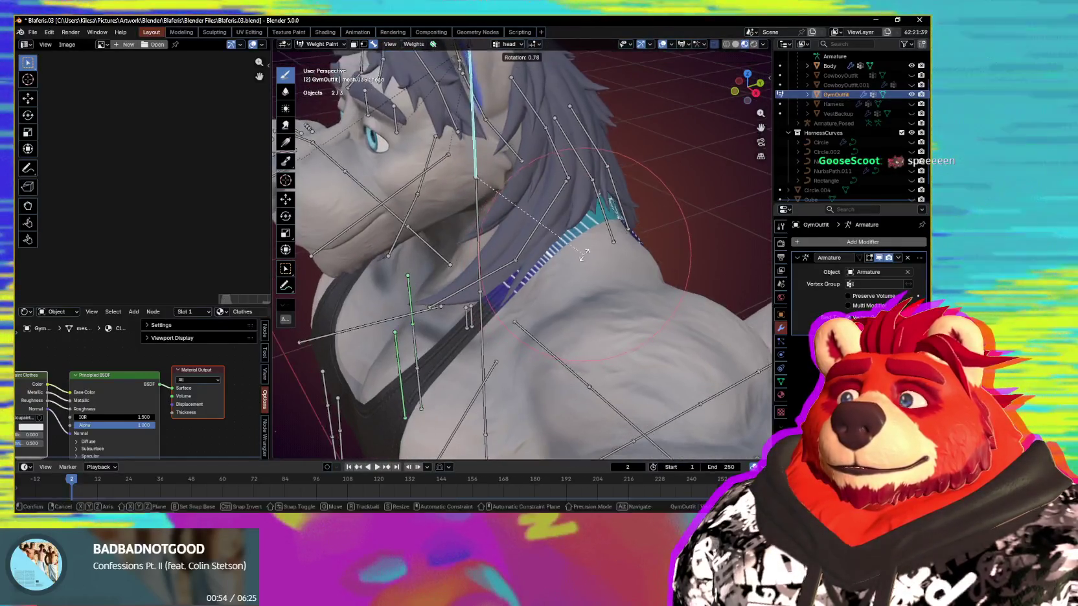
{"action": "key", "text": "r"}
{"action": "key", "text": "r"}
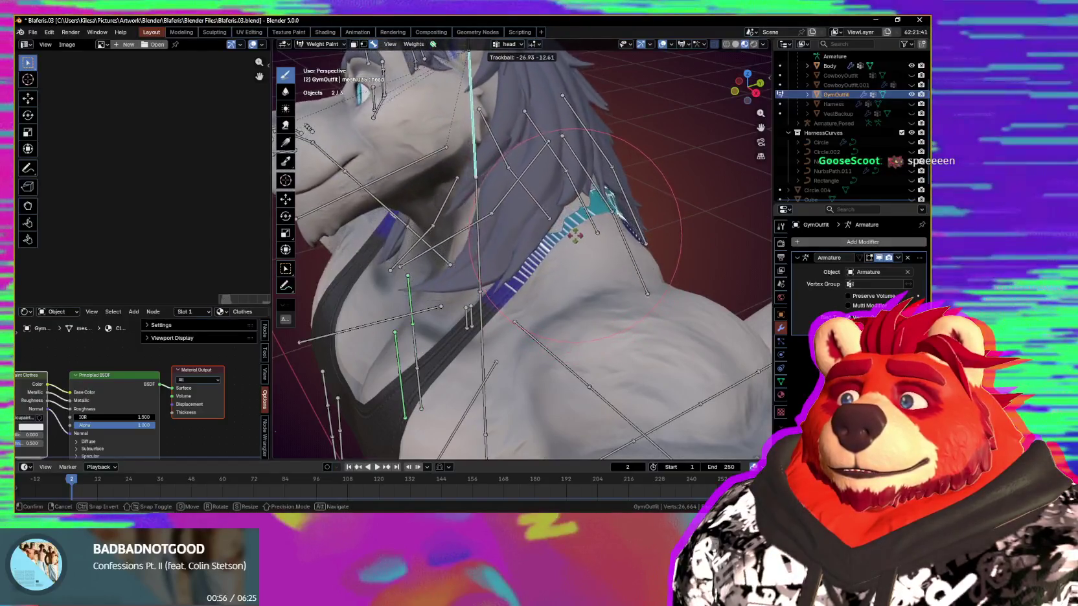
{"action": "left_click", "coordinate": [580, 241]}
{"action": "middle_click_drag", "start_coordinate": [579, 241], "coordinate": [544, 251]}
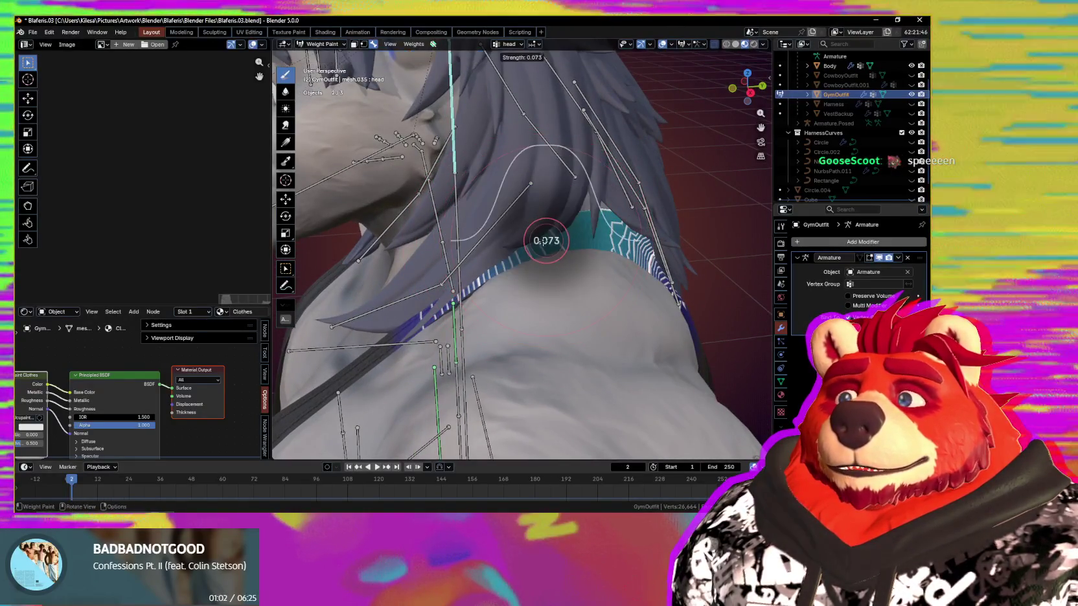
{"action": "left_click", "coordinate": [543, 241]}
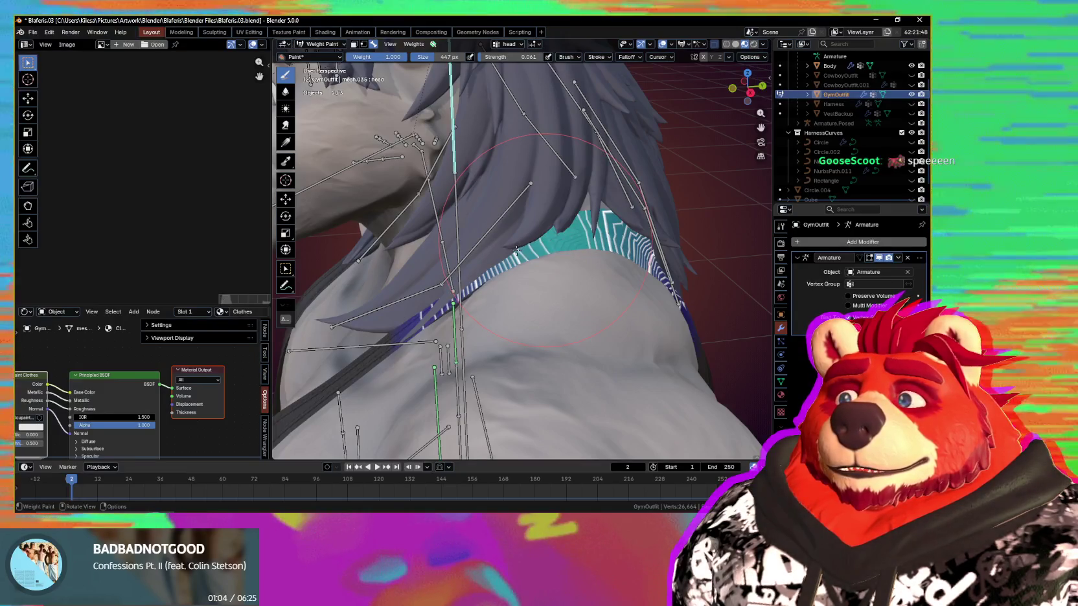
- Paint head weight onto the neck strap's upper edge, then briefly check system resource usage
{"action": "key", "text": "r"}
{"action": "key", "text": "r"}
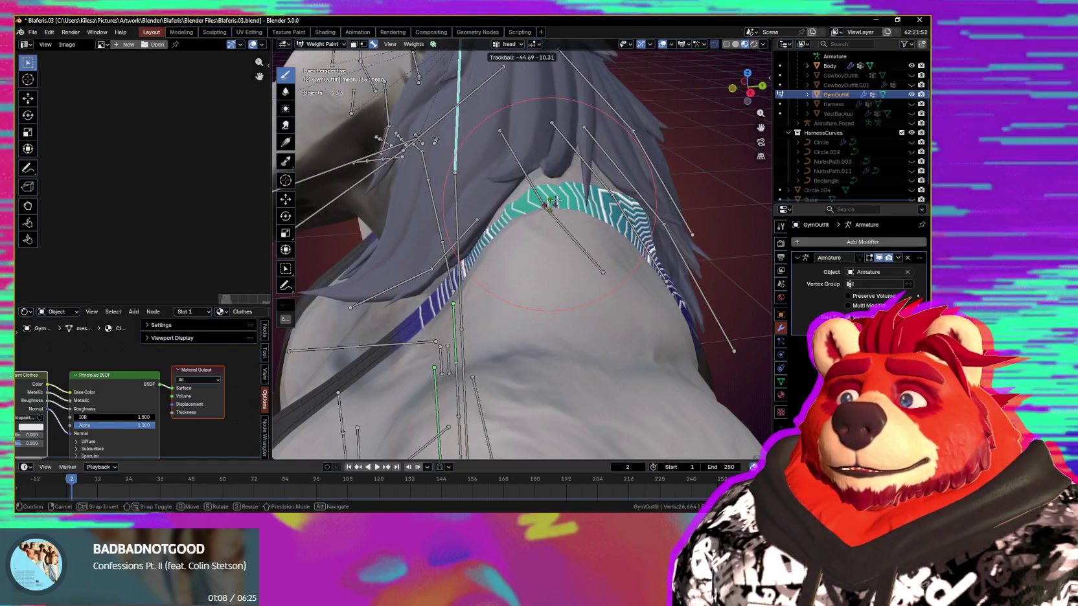
{"action": "left_click", "coordinate": [558, 200]}
{"action": "middle_click_drag", "start_coordinate": [559, 200], "coordinate": [568, 170]}
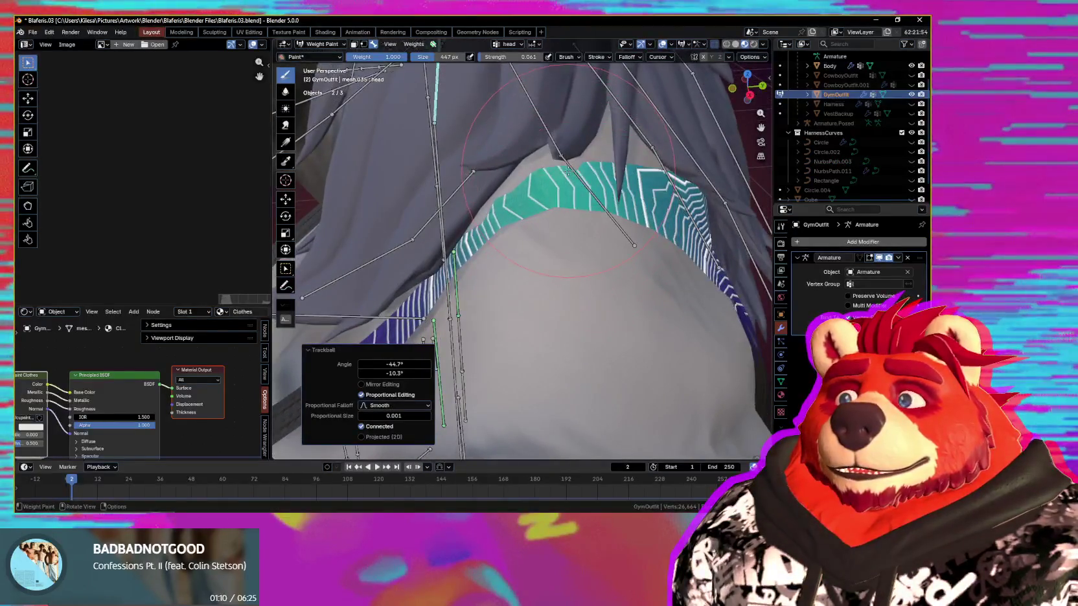
{"action": "left_click_drag", "start_coordinate": [494, 192], "coordinate": [483, 206]}
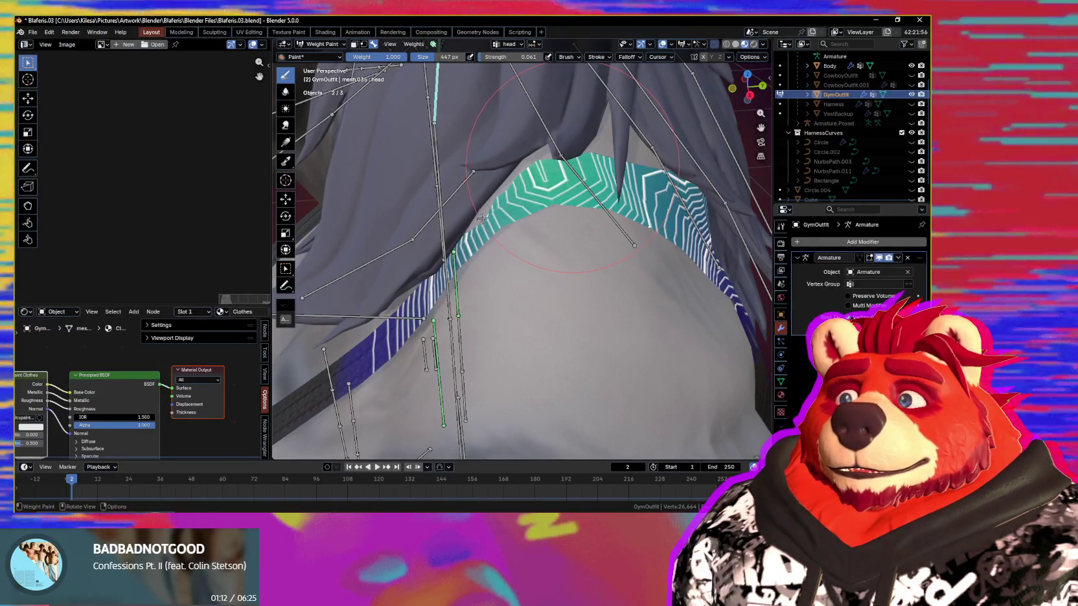
{"action": "middle_click_drag", "start_coordinate": [483, 217], "coordinate": [493, 212], "text": "ctrl"}
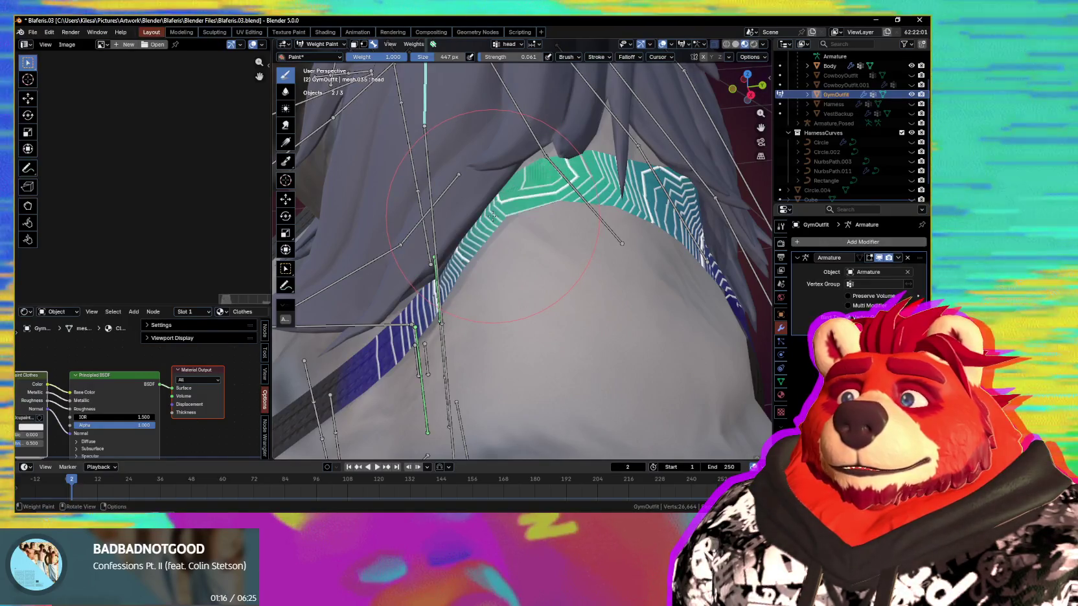
{"action": "left_click_drag", "start_coordinate": [497, 212], "coordinate": [506, 208]}
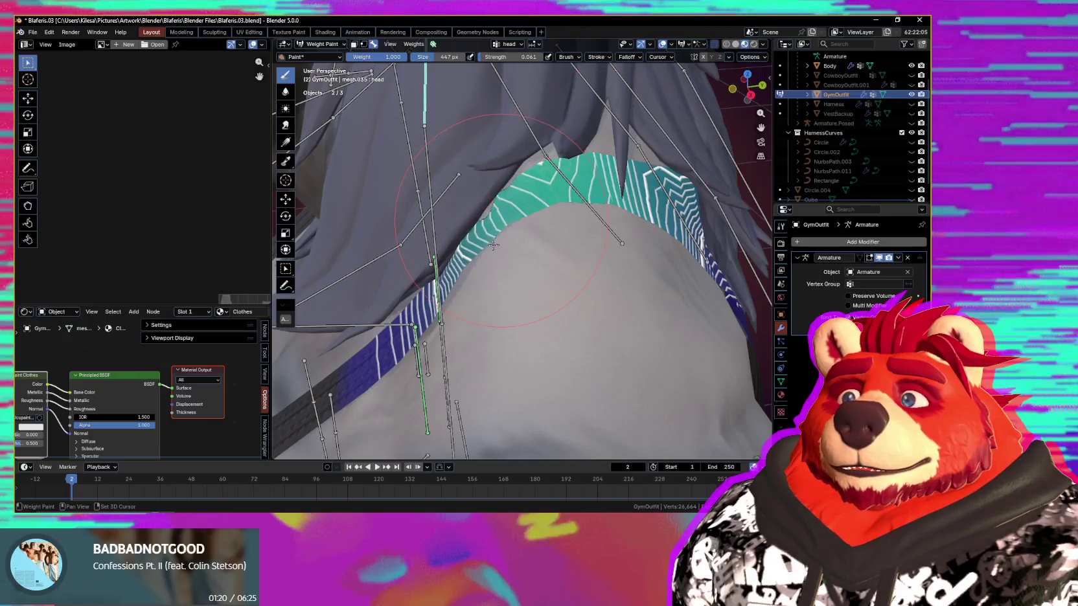
{"action": "middle_click_drag", "start_coordinate": [505, 223], "coordinate": [530, 192]}
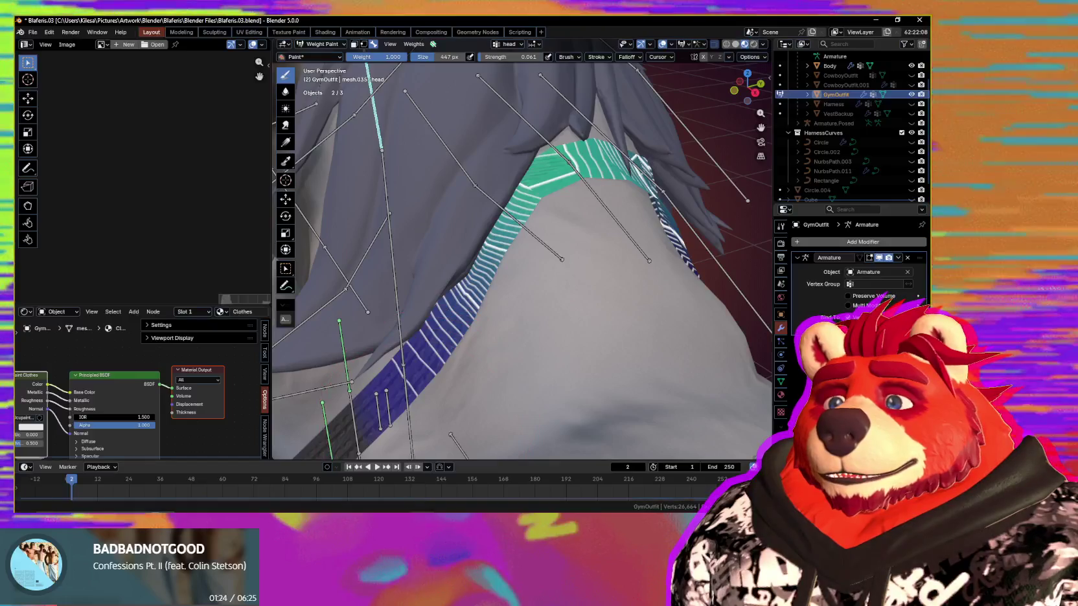
{"action": "key", "text": "ctrl+shift+Escape"}
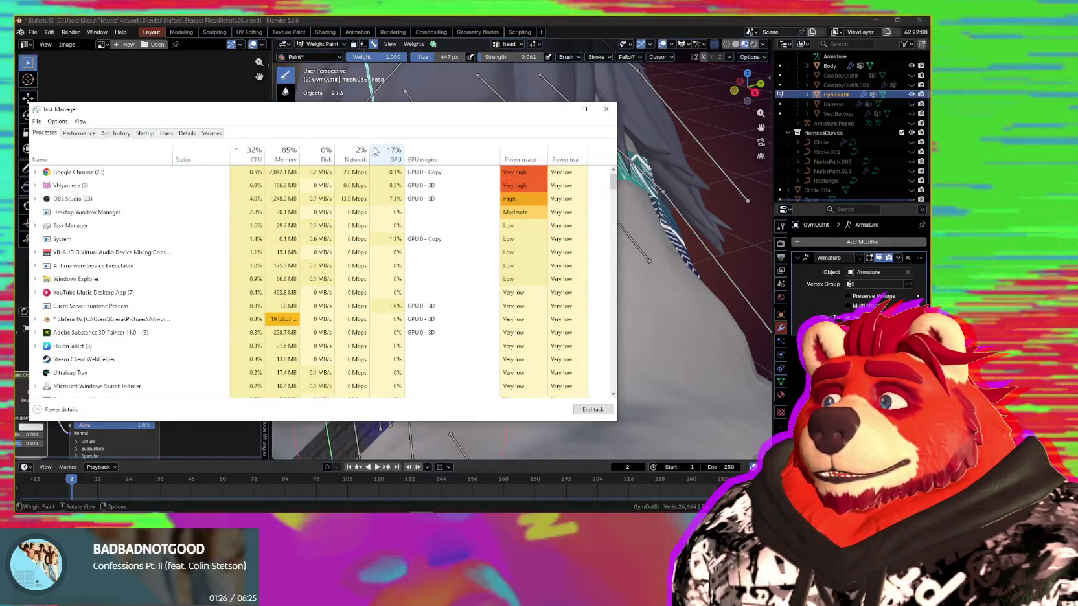
{"action": "left_click", "coordinate": [405, 389]}
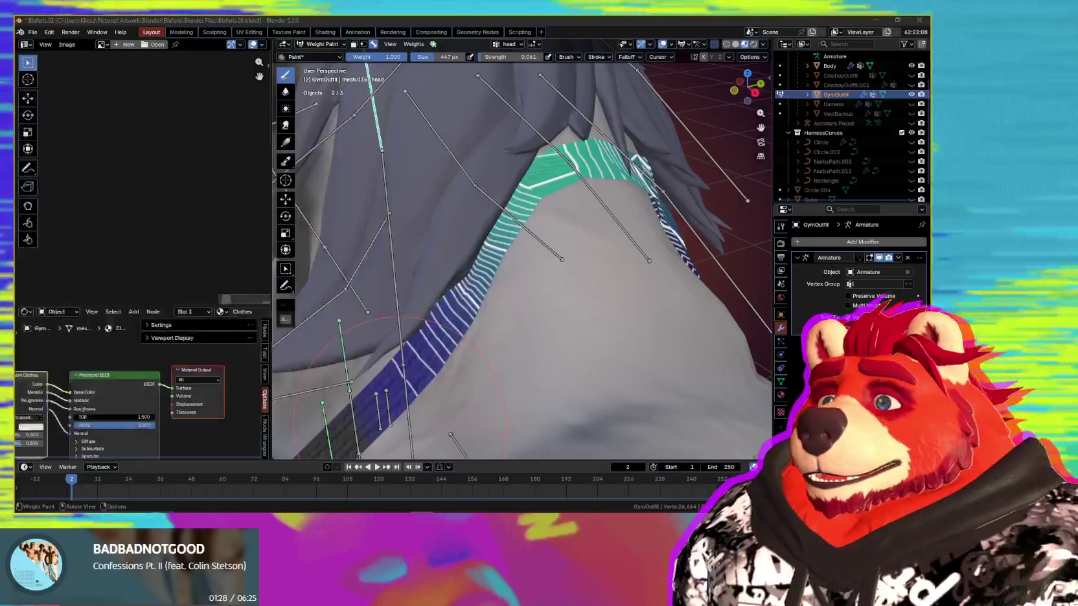